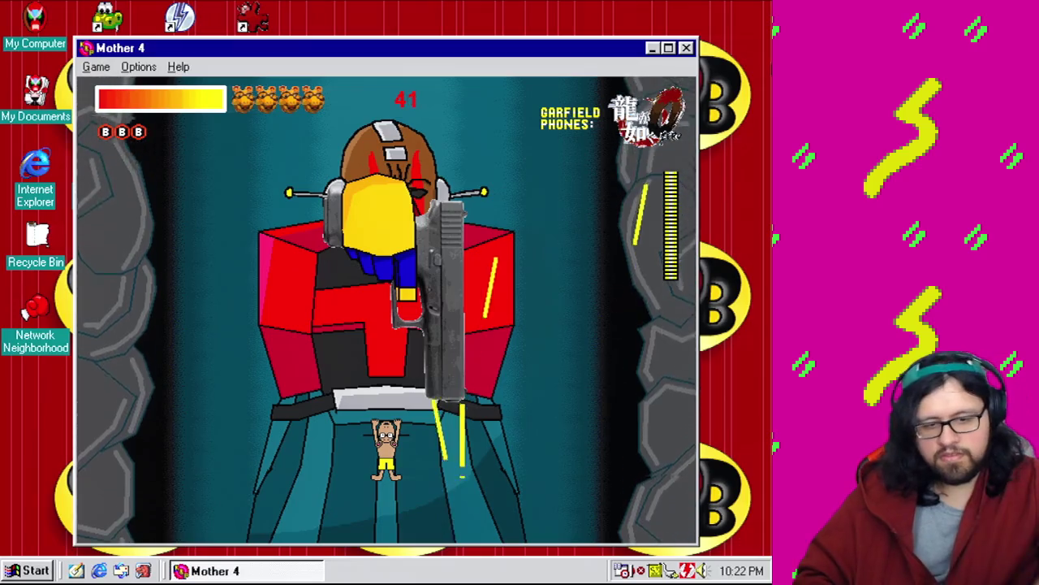
Finish the running test by moving the player left and right, then close the game.
{"action": "key", "text": "Left"}
{"action": "key", "text": "Right"}
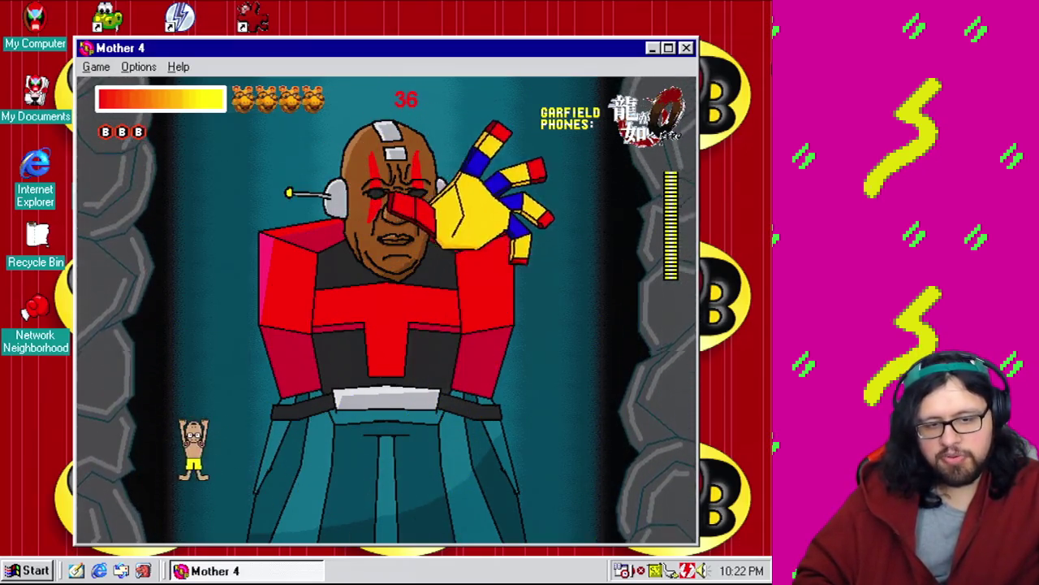
{"action": "key", "text": "Right"}
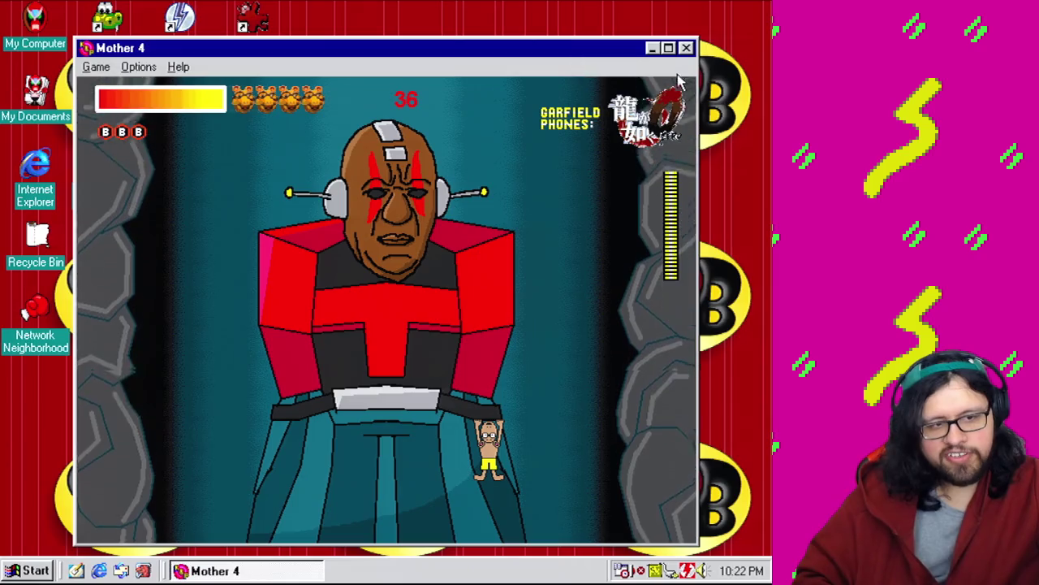
{"action": "left_click", "coordinate": [687, 49]}
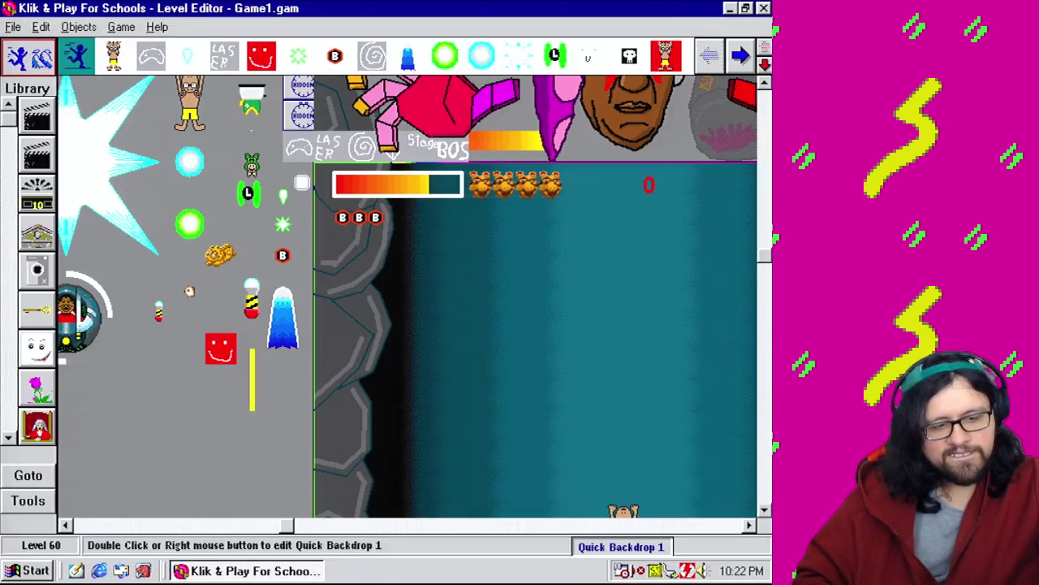
Open Mushmouth's animations and inspect the Gun frame and its hot spot.
{"action": "left_click", "coordinate": [691, 525]}
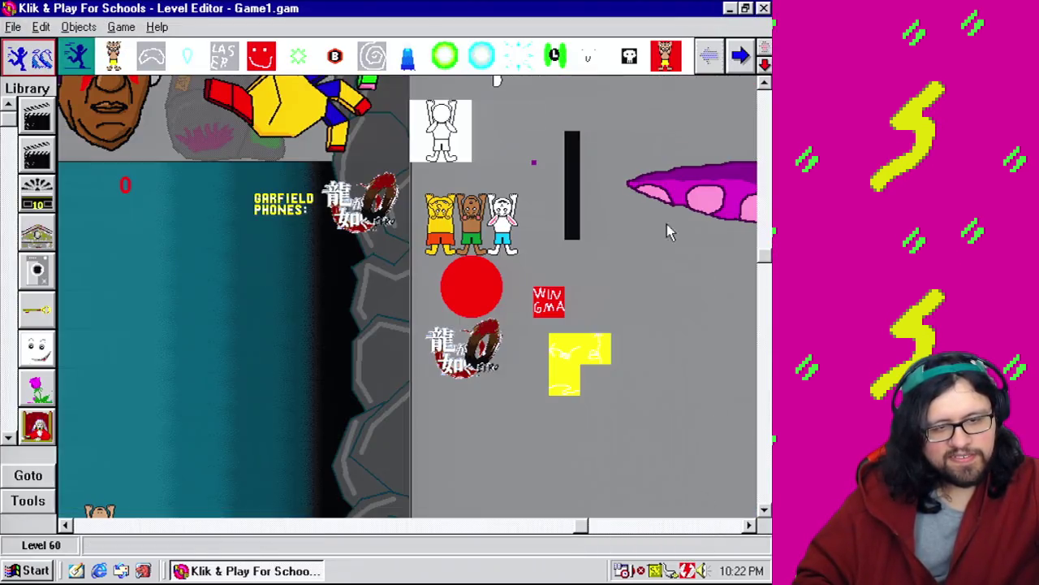
{"action": "right_click", "coordinate": [283, 99]}
{"action": "left_click", "coordinate": [325, 135]}
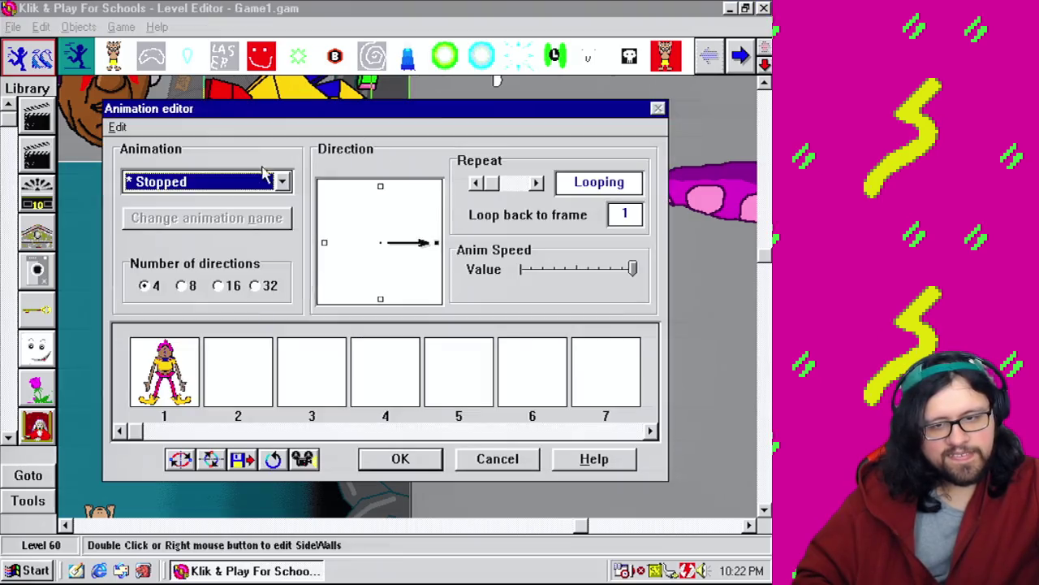
{"action": "left_click", "coordinate": [261, 190]}
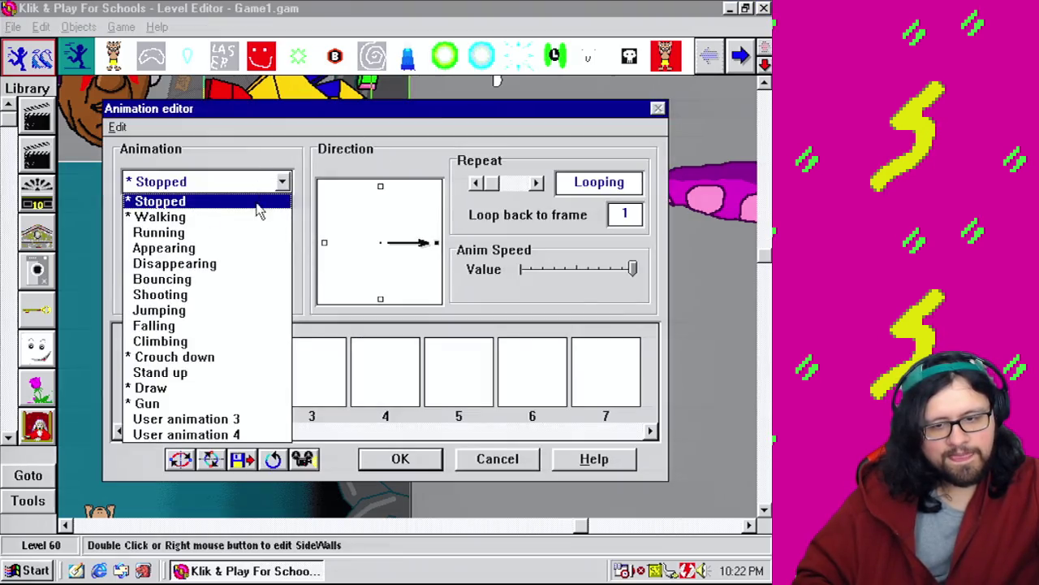
{"action": "left_click", "coordinate": [145, 405]}
{"action": "double_click", "coordinate": [160, 396]}
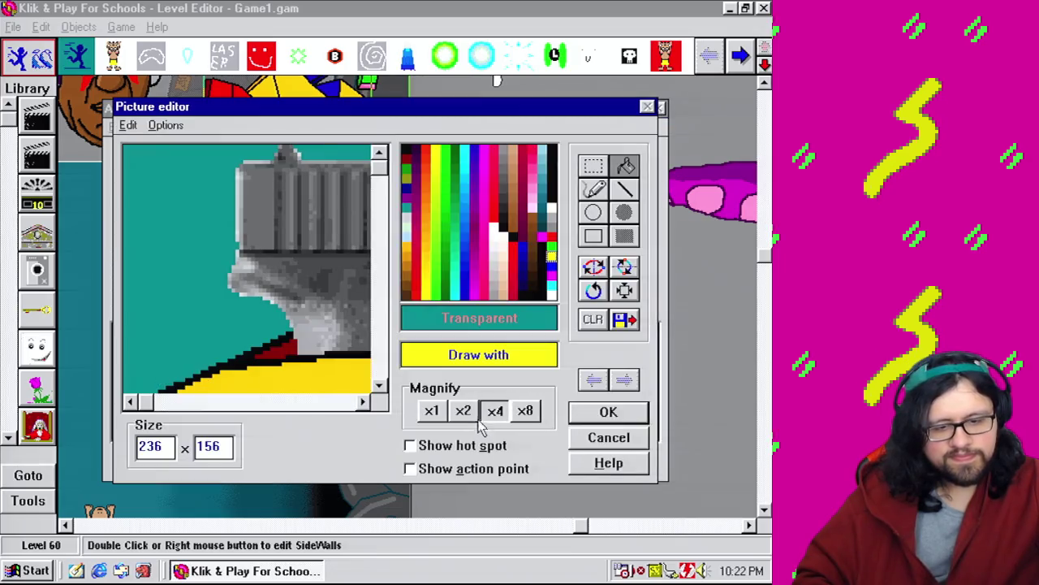
{"action": "left_click", "coordinate": [478, 453]}
{"action": "left_click", "coordinate": [431, 411]}
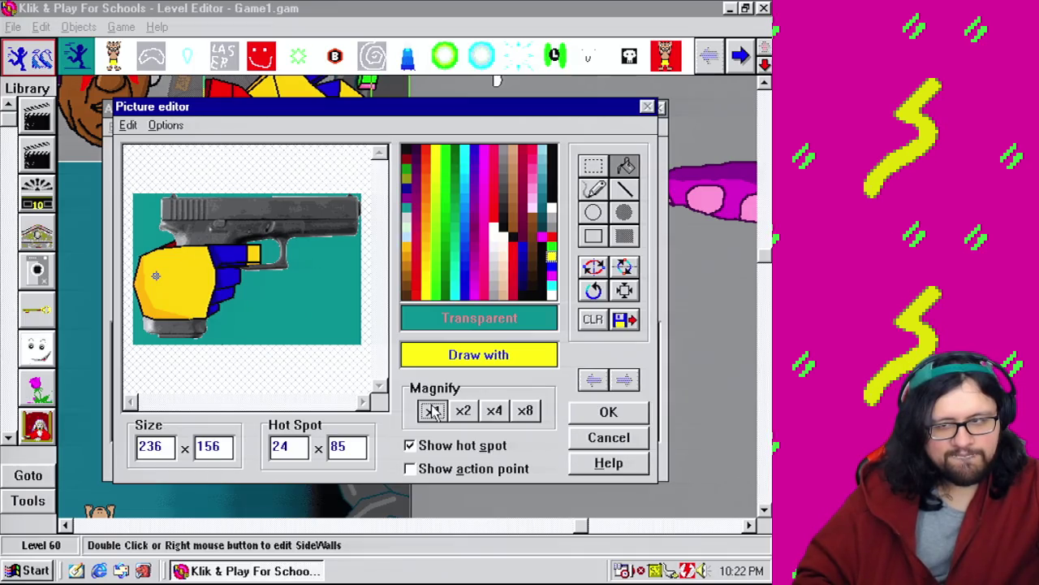
{"action": "left_click", "coordinate": [637, 418]}
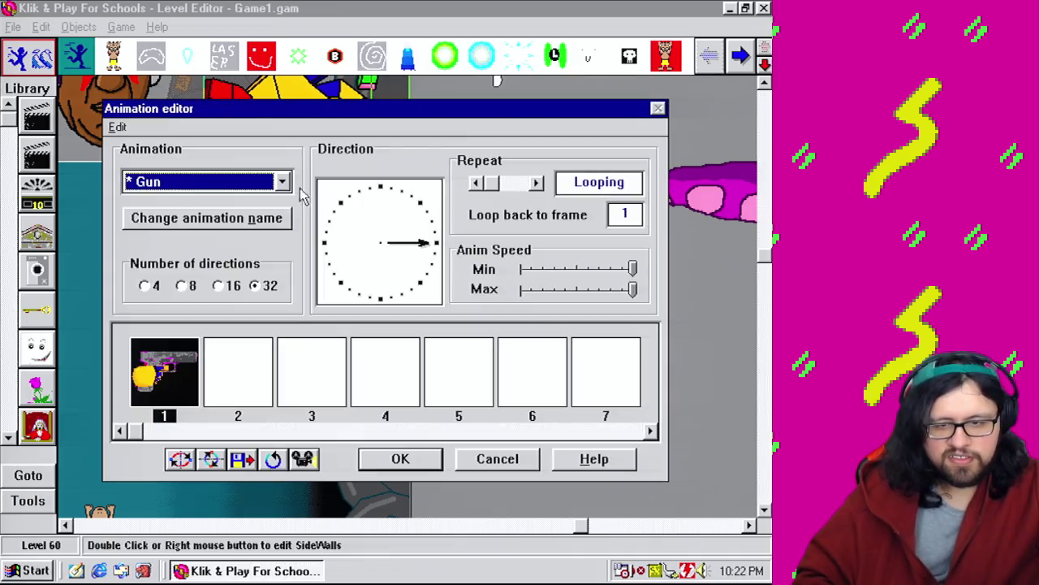
Review the Draw animation's frames and preview it playing.
{"action": "left_click", "coordinate": [283, 182]}
{"action": "left_click", "coordinate": [179, 387]}
{"action": "double_click", "coordinate": [163, 371]}
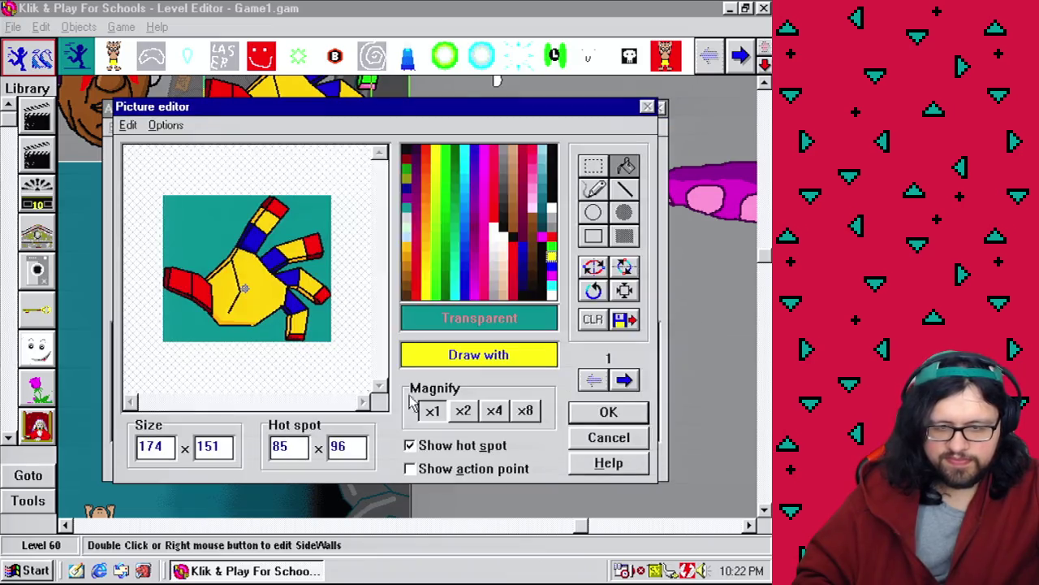
{"action": "left_click", "coordinate": [626, 381]}
{"action": "left_click", "coordinate": [626, 381]}
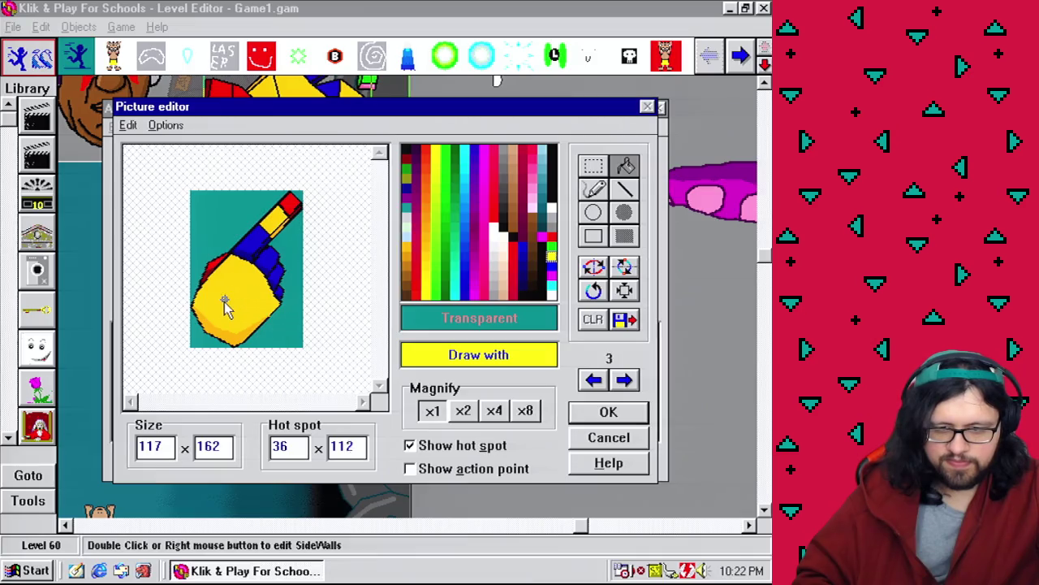
{"action": "left_click", "coordinate": [625, 380]}
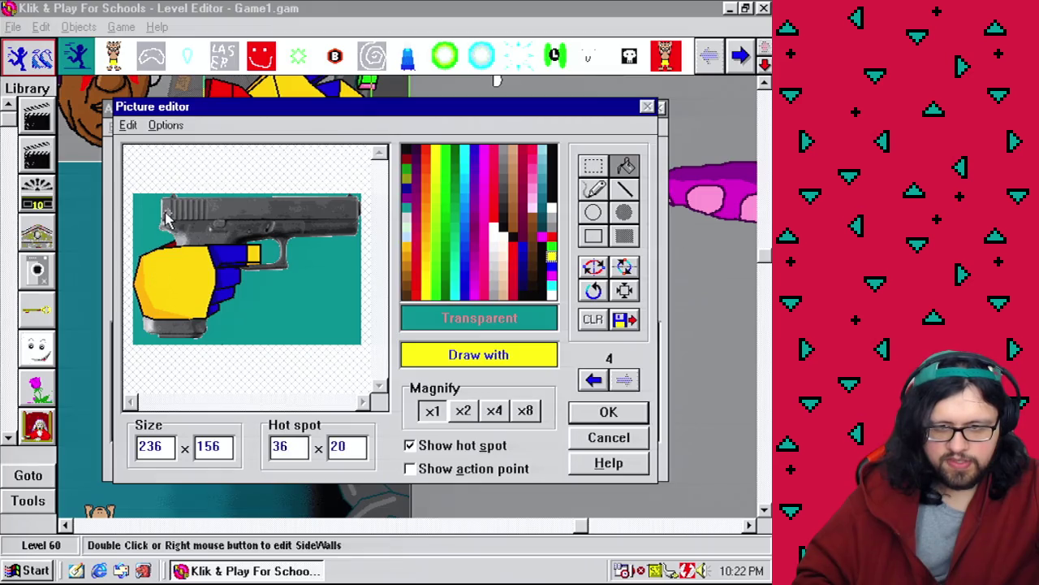
{"action": "left_click", "coordinate": [601, 412]}
{"action": "left_click", "coordinate": [303, 459]}
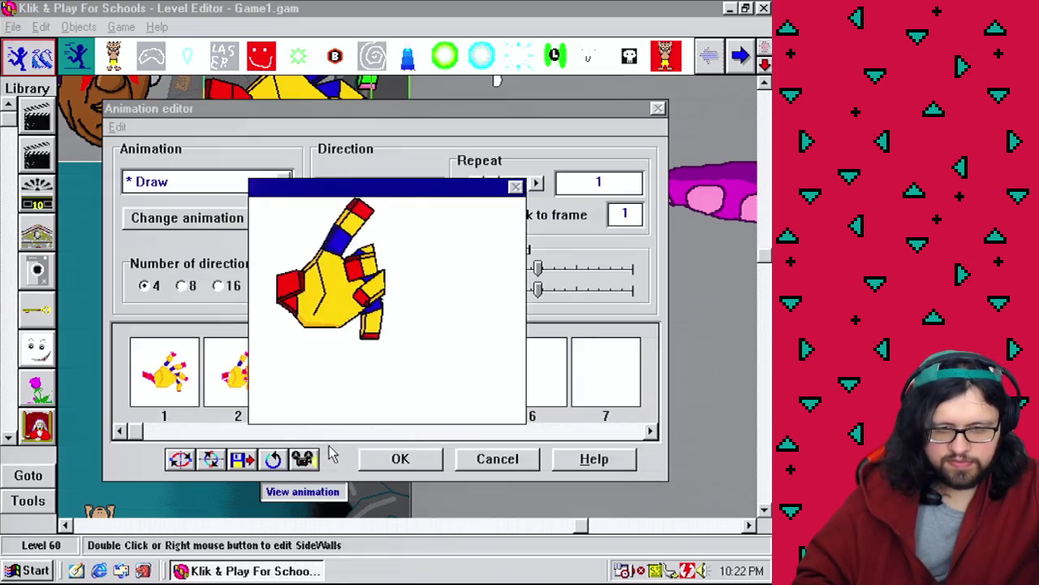
{"action": "double_click", "coordinate": [382, 390]}
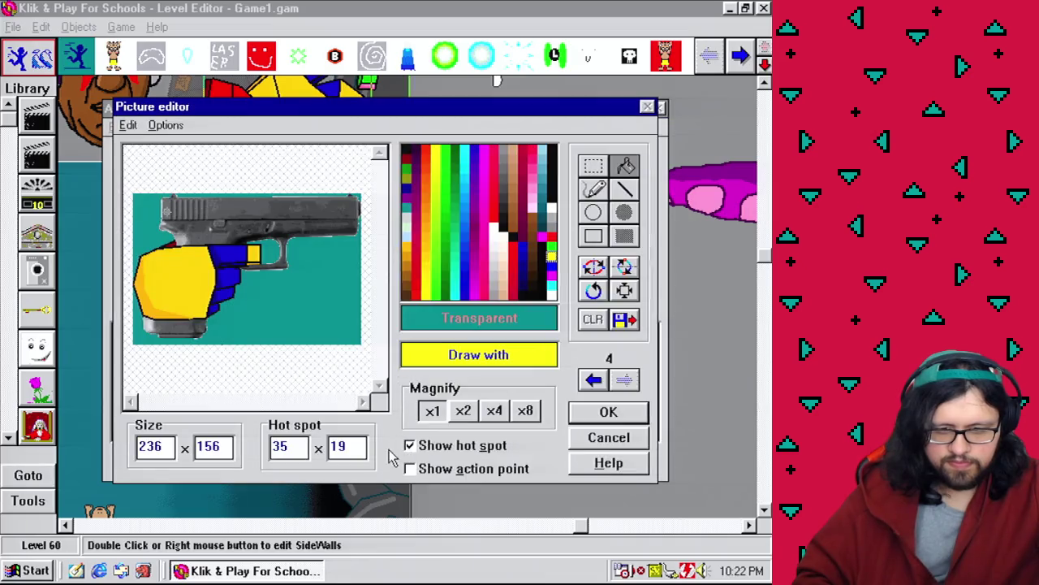
{"action": "left_click", "coordinate": [609, 413]}
Reduce the Gun animation to 4 directions, then fill 32 directions with rotated gun frames.
{"action": "left_click", "coordinate": [281, 183]}
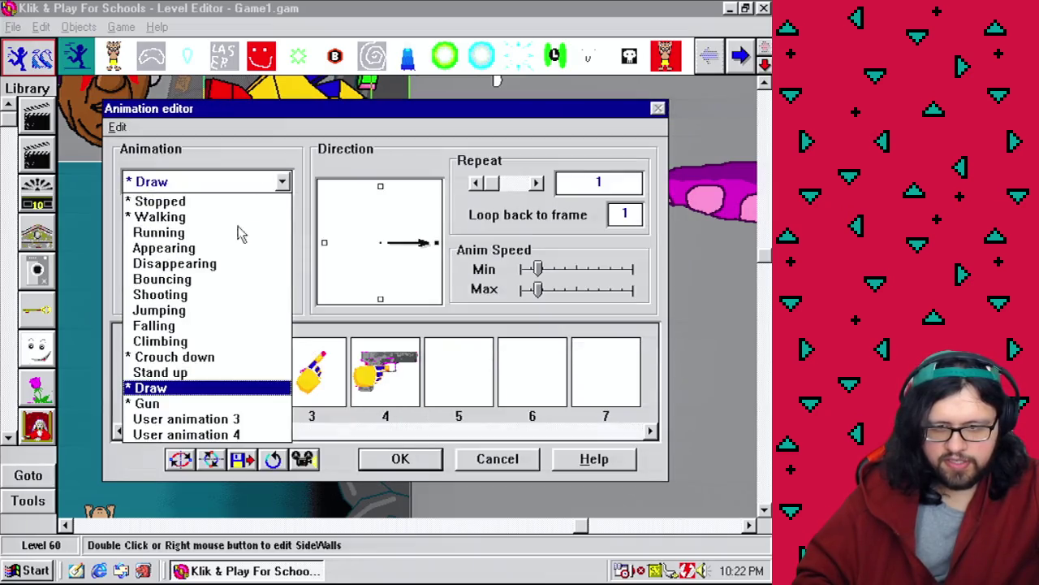
{"action": "left_click", "coordinate": [150, 404]}
{"action": "double_click", "coordinate": [198, 378]}
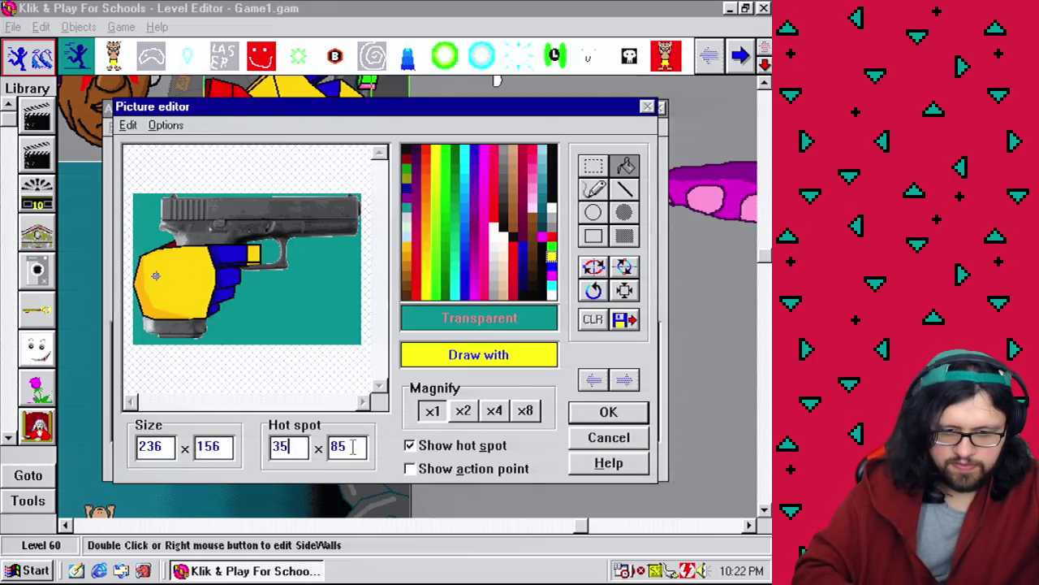
{"action": "left_click", "coordinate": [608, 413]}
{"action": "left_click", "coordinate": [145, 286]}
{"action": "left_click", "coordinate": [350, 330]}
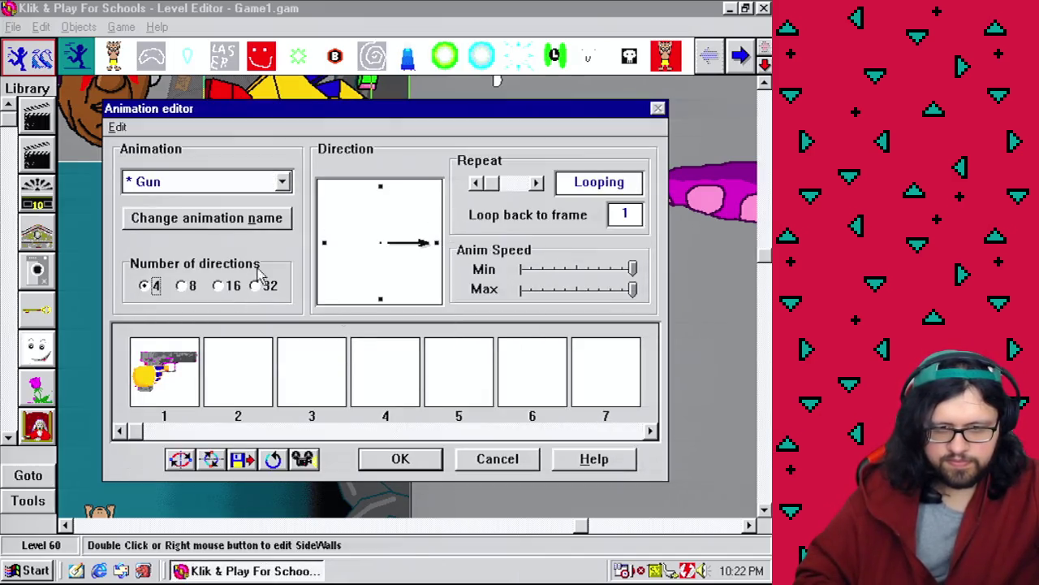
{"action": "left_click", "coordinate": [284, 452]}
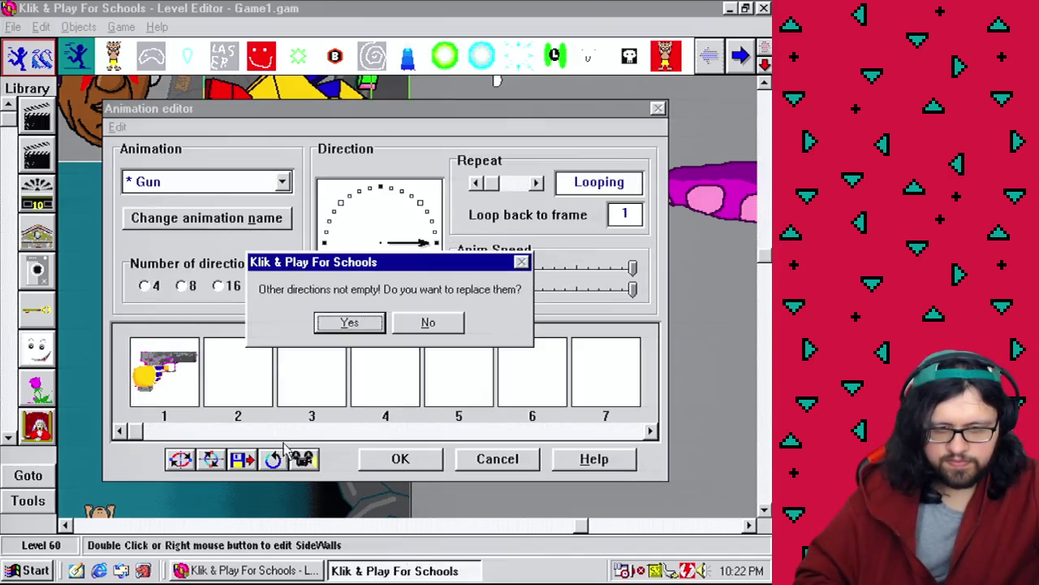
{"action": "left_click", "coordinate": [348, 324]}
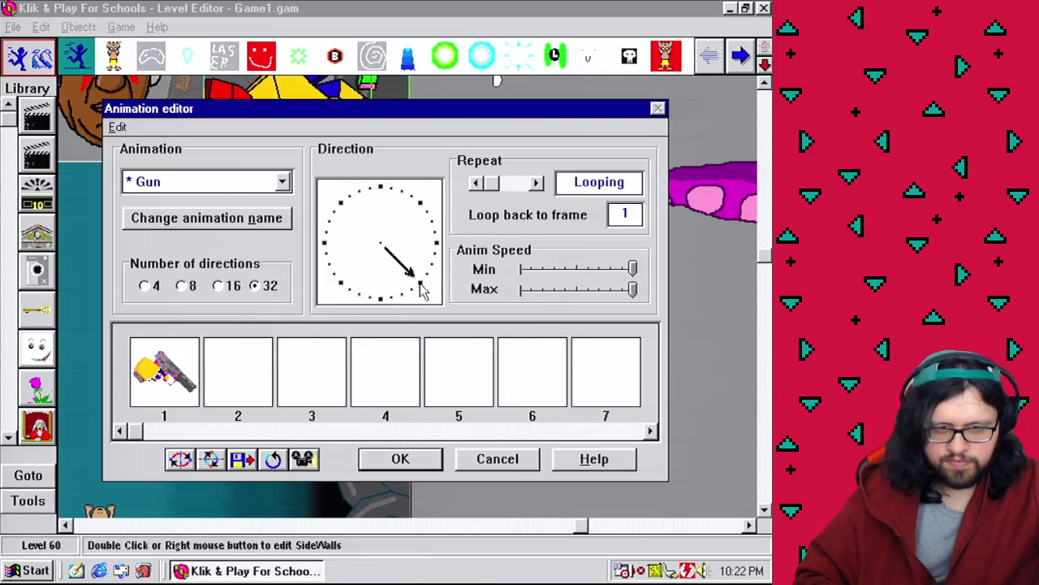
{"action": "double_click", "coordinate": [182, 388]}
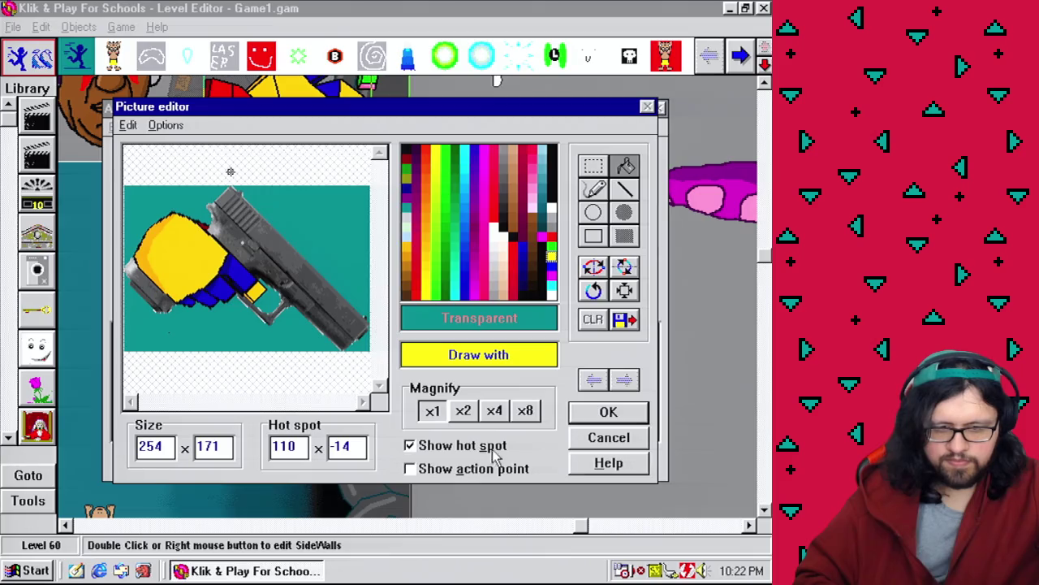
{"action": "left_click", "coordinate": [609, 413]}
{"action": "left_click", "coordinate": [420, 453]}
Dismiss Mushmouth's right-click options menu.
{"action": "right_click", "coordinate": [281, 92]}
{"action": "left_click", "coordinate": [669, 428]}
{"action": "left_click", "coordinate": [123, 29]}
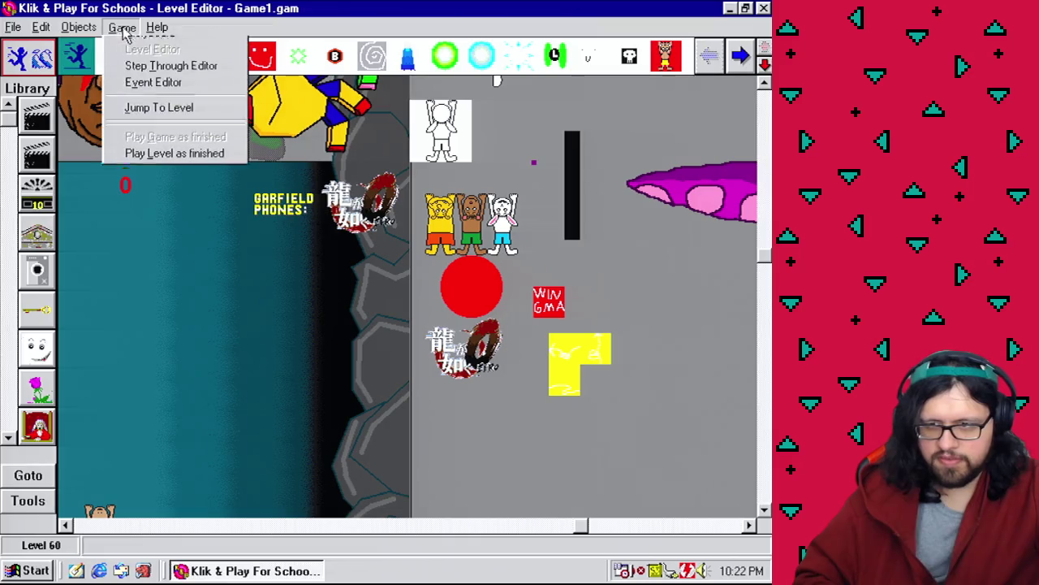
In the event editor, remove an action from event 339.
{"action": "left_click", "coordinate": [213, 95]}
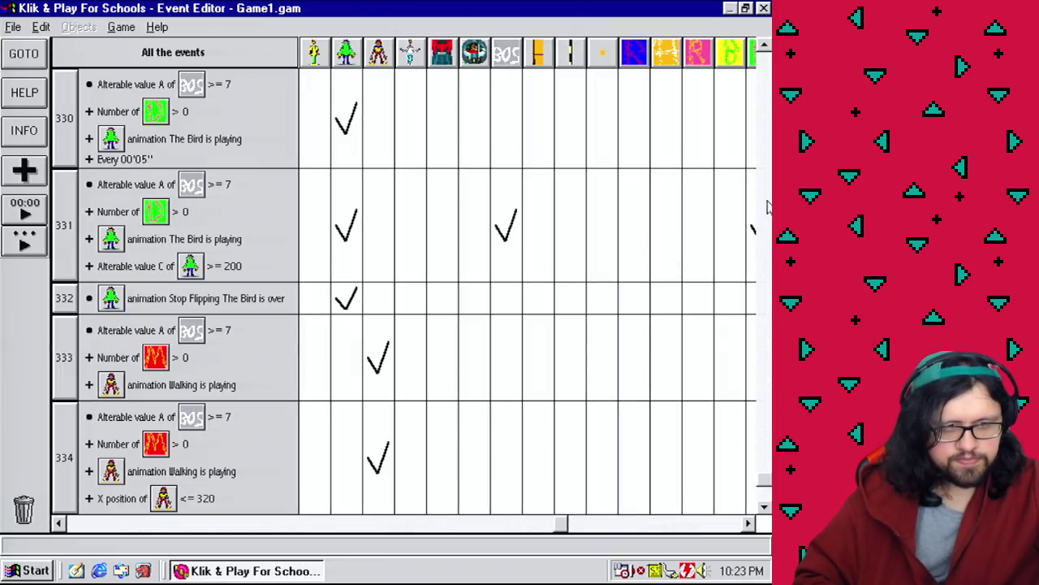
{"action": "scroll", "coordinate": [699, 525], "scroll_direction": "down", "scroll_amount": 3}
{"action": "left_click", "coordinate": [698, 525]}
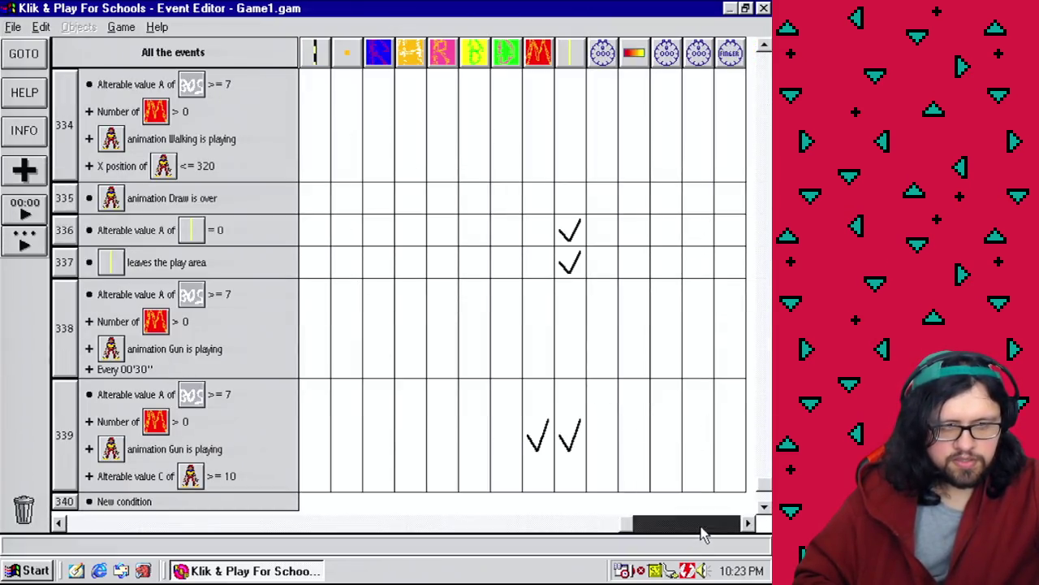
{"action": "left_click_drag", "start_coordinate": [568, 339], "coordinate": [574, 409]}
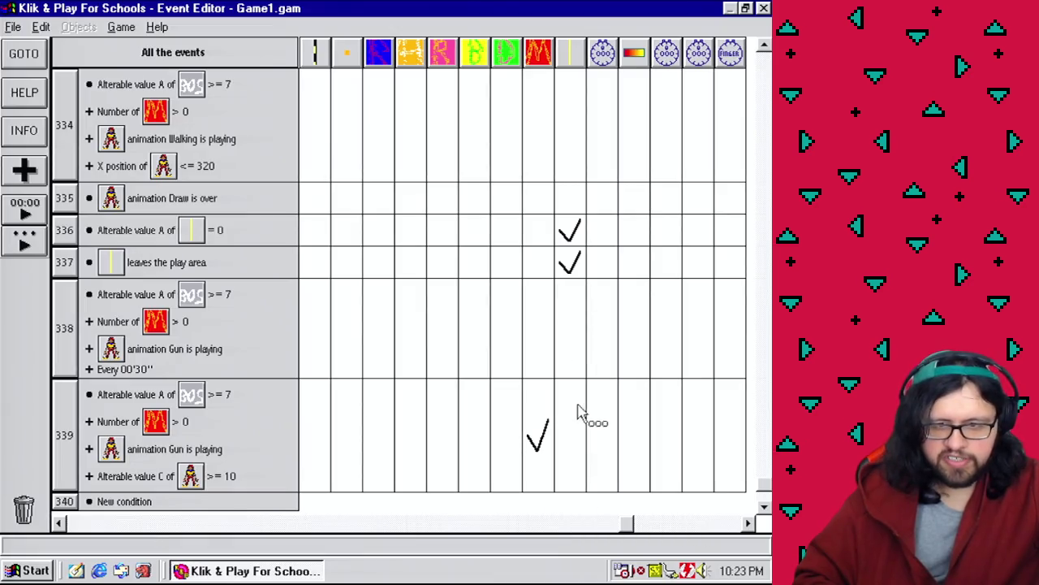
{"action": "left_click", "coordinate": [764, 507]}
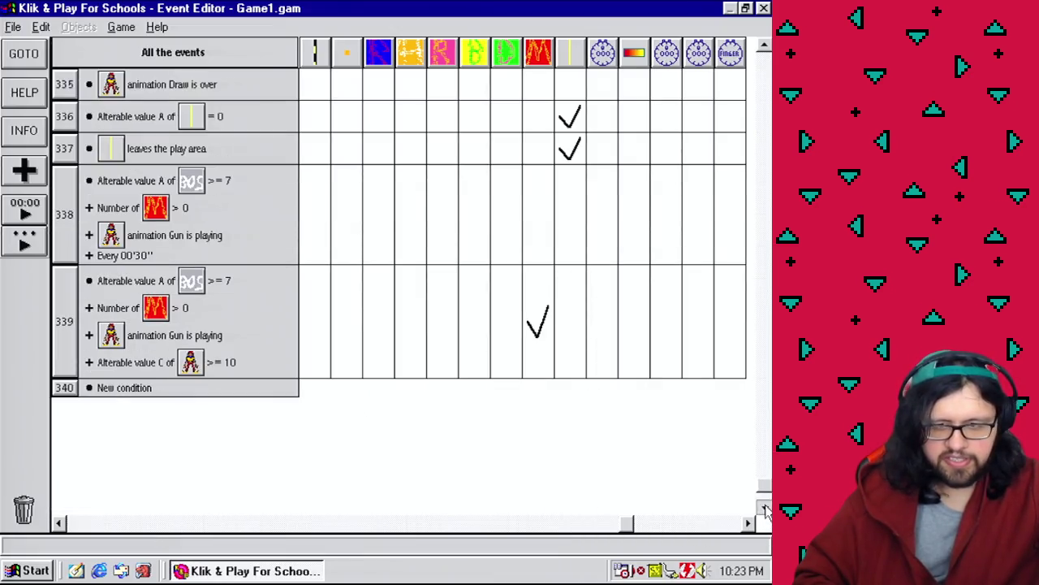
Add a Mushmouth 'Gun animation is playing' condition to event 337.
{"action": "right_click", "coordinate": [65, 159]}
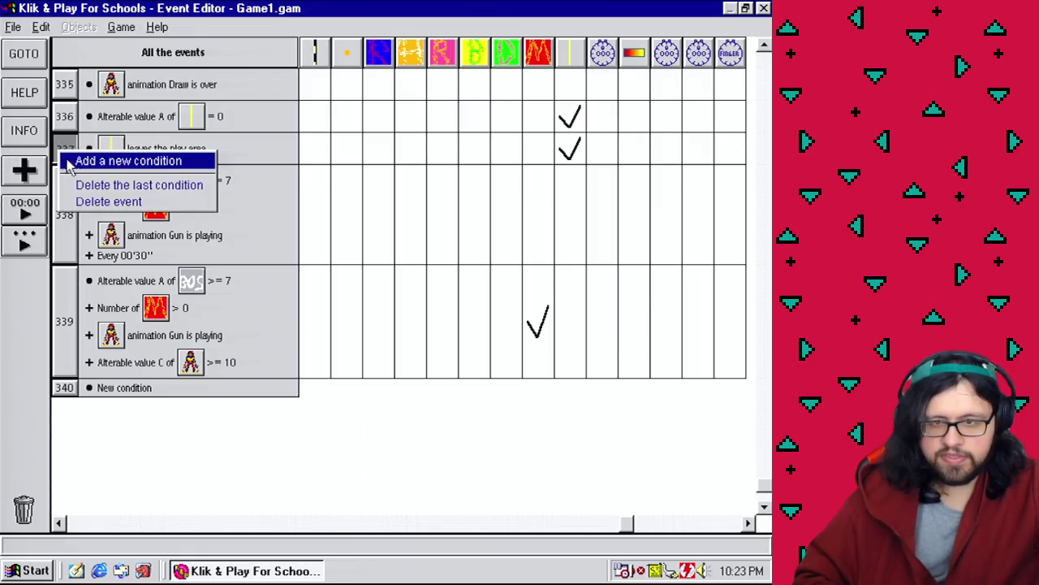
{"action": "left_click", "coordinate": [102, 167]}
{"action": "left_click_drag", "start_coordinate": [529, 210], "coordinate": [544, 406]}
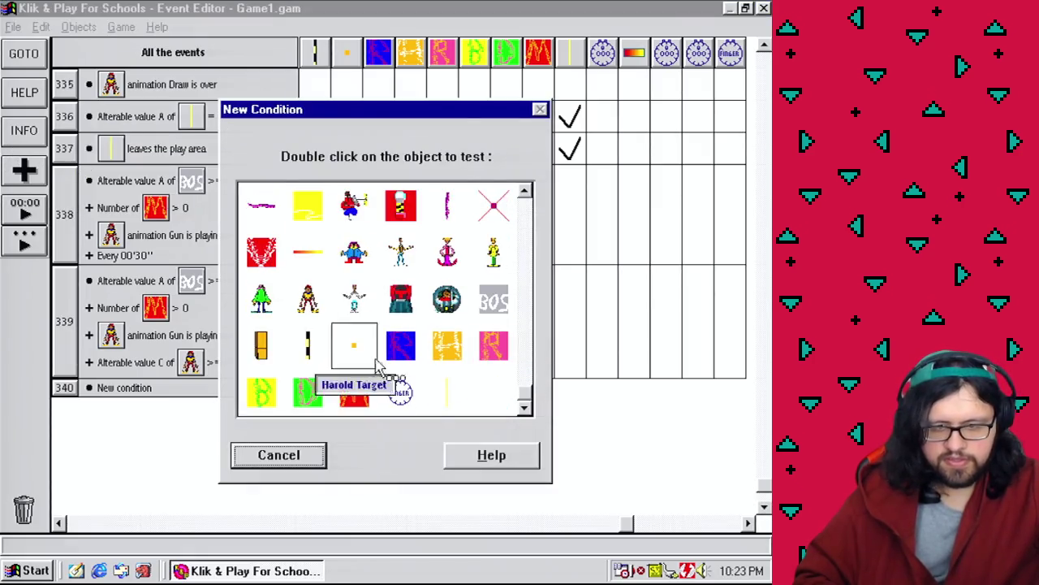
{"action": "double_click", "coordinate": [308, 301]}
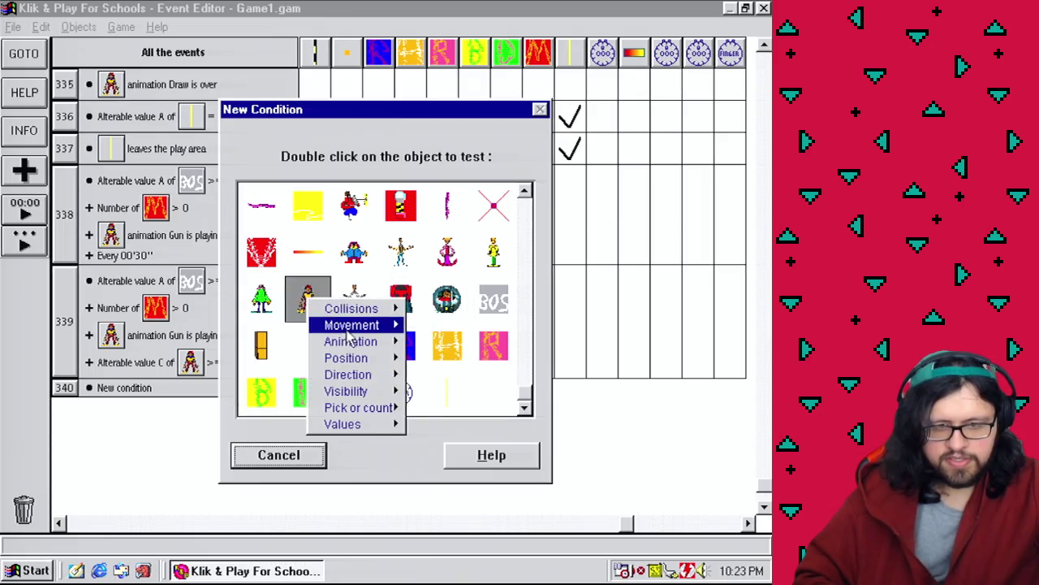
{"action": "left_click", "coordinate": [418, 342]}
{"action": "left_click", "coordinate": [272, 265]}
{"action": "left_click", "coordinate": [308, 424]}
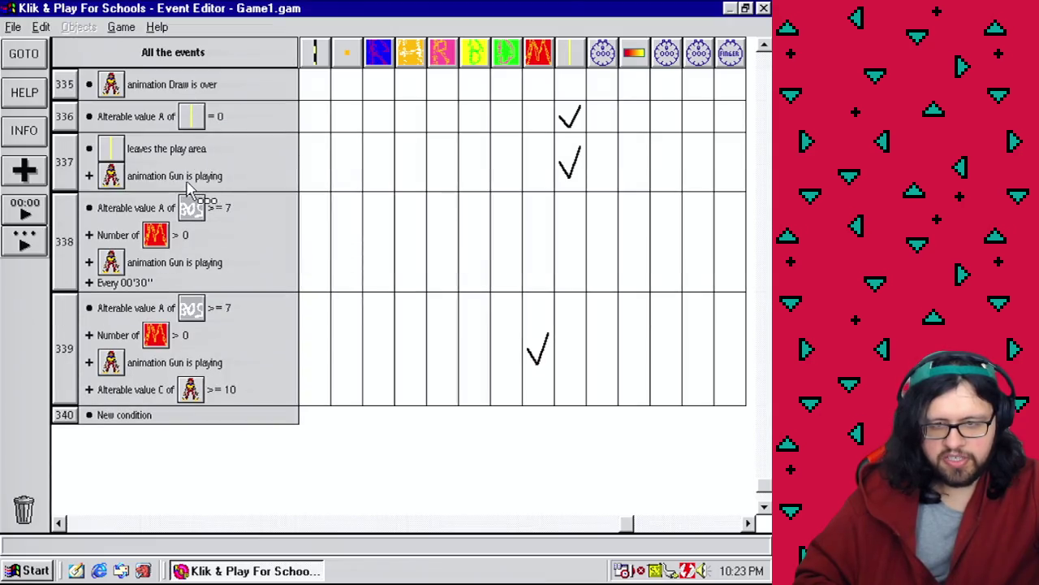
Create event 340 testing whether the Deadly gun bullet is outside the play area.
{"action": "double_click", "coordinate": [149, 415]}
{"action": "mouse_move", "coordinate": [520, 209]}
{"action": "left_mouse_down"}
{"action": "mouse_move", "coordinate": [555, 387]}
{"action": "mouse_move", "coordinate": [438, 403]}
{"action": "left_mouse_up"}
{"action": "double_click", "coordinate": [447, 402]}
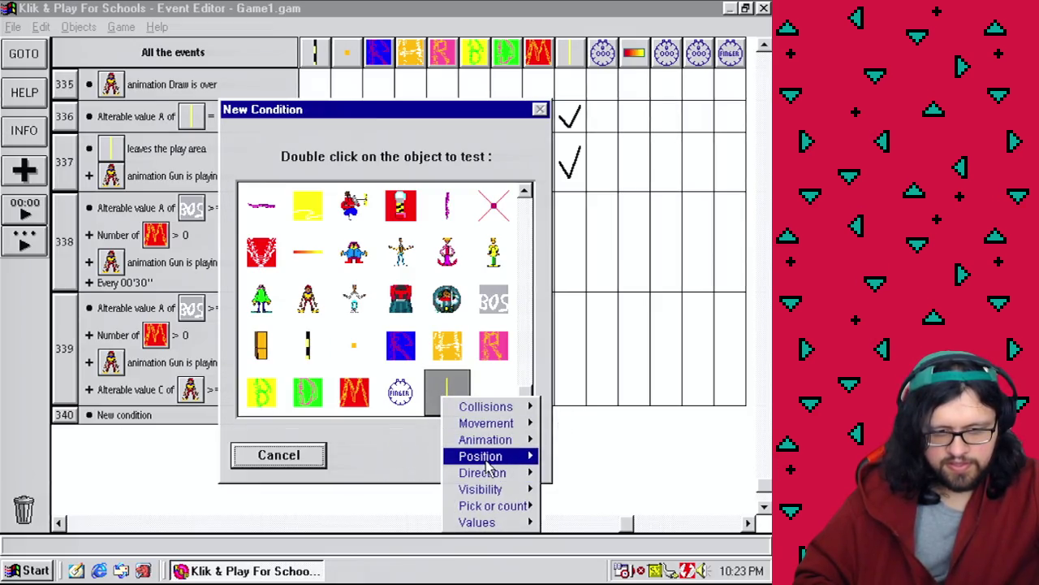
{"action": "mouse_move", "coordinate": [487, 464]}
{"action": "left_click", "coordinate": [601, 455]}
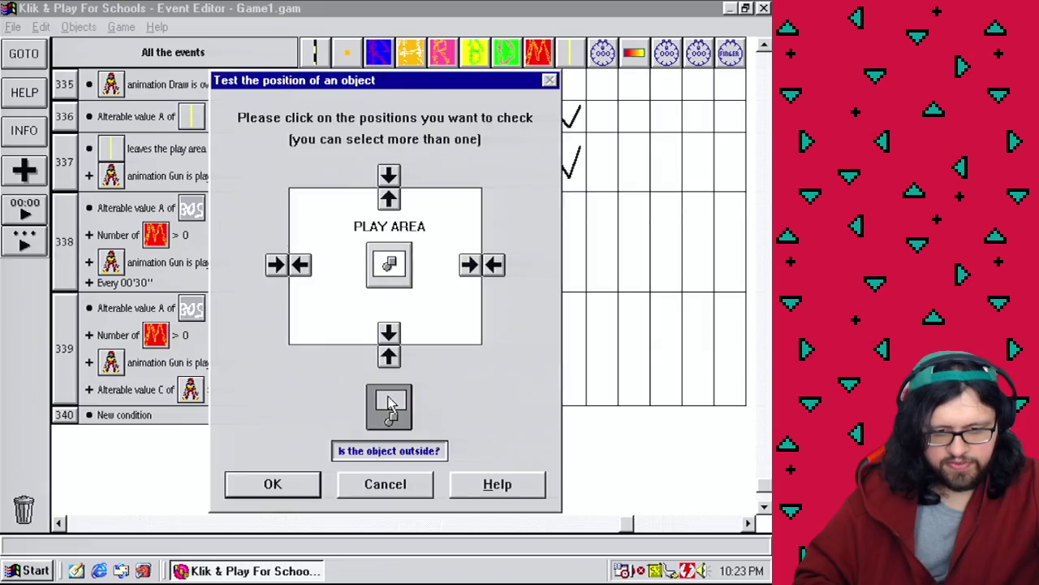
{"action": "left_click", "coordinate": [296, 494]}
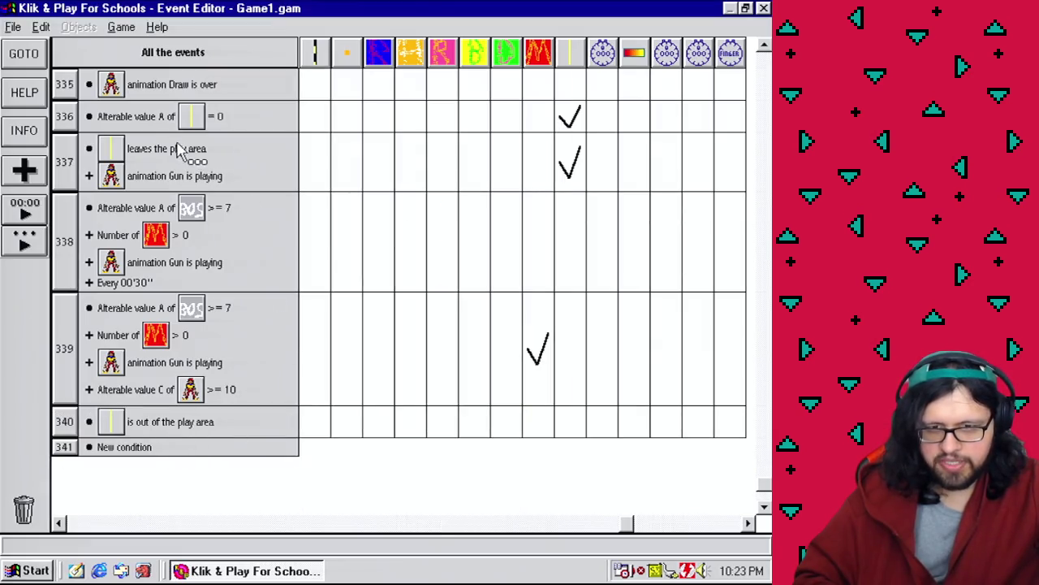
Give event 340 a Mushmouth Walking animation condition and a Destroy bullet action.
{"action": "left_click_drag", "start_coordinate": [203, 370], "coordinate": [86, 435]}
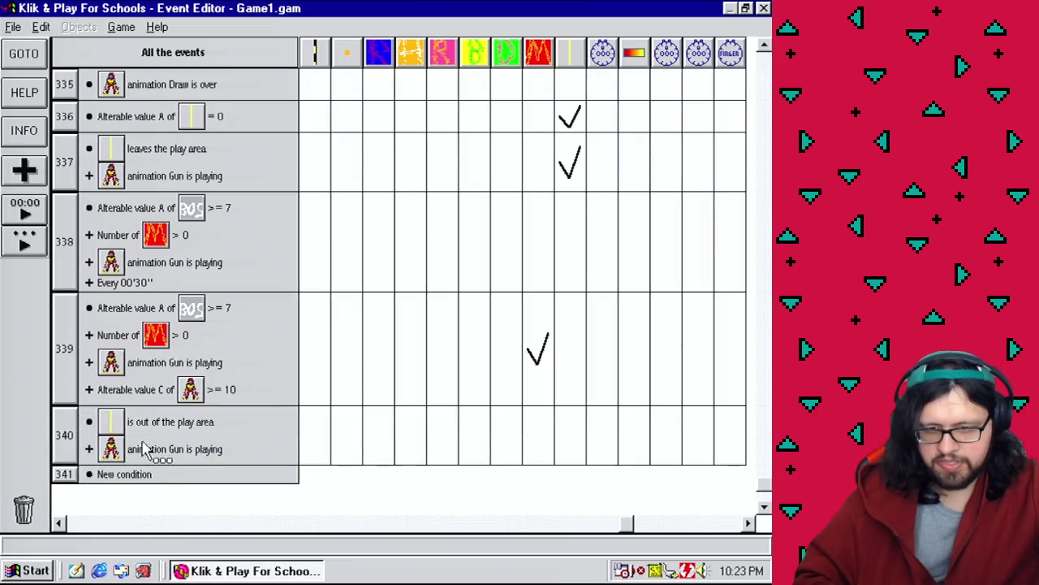
{"action": "right_click", "coordinate": [187, 449]}
{"action": "left_click", "coordinate": [203, 457]}
{"action": "left_click", "coordinate": [293, 216]}
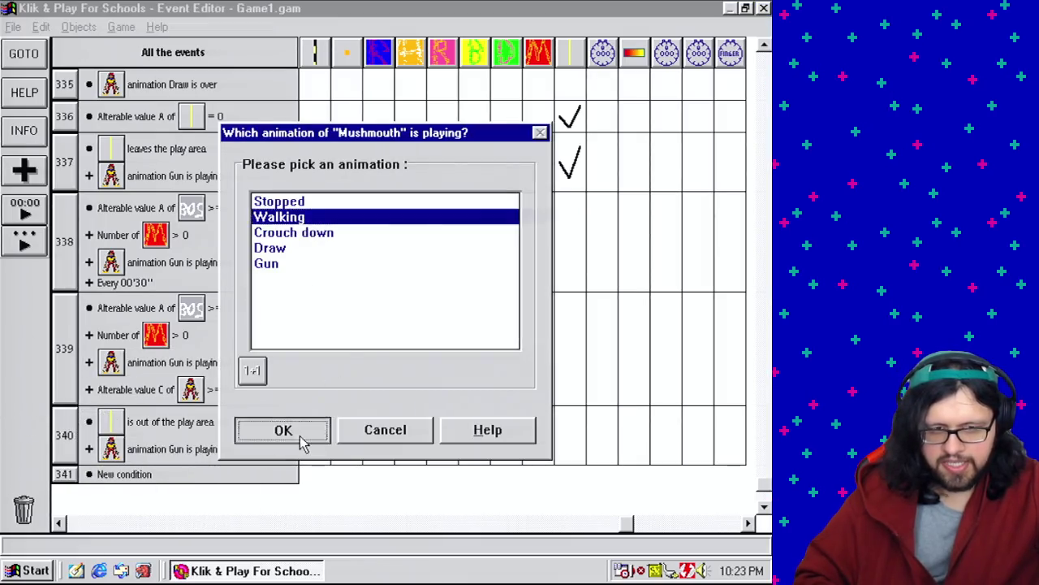
{"action": "left_click", "coordinate": [284, 431]}
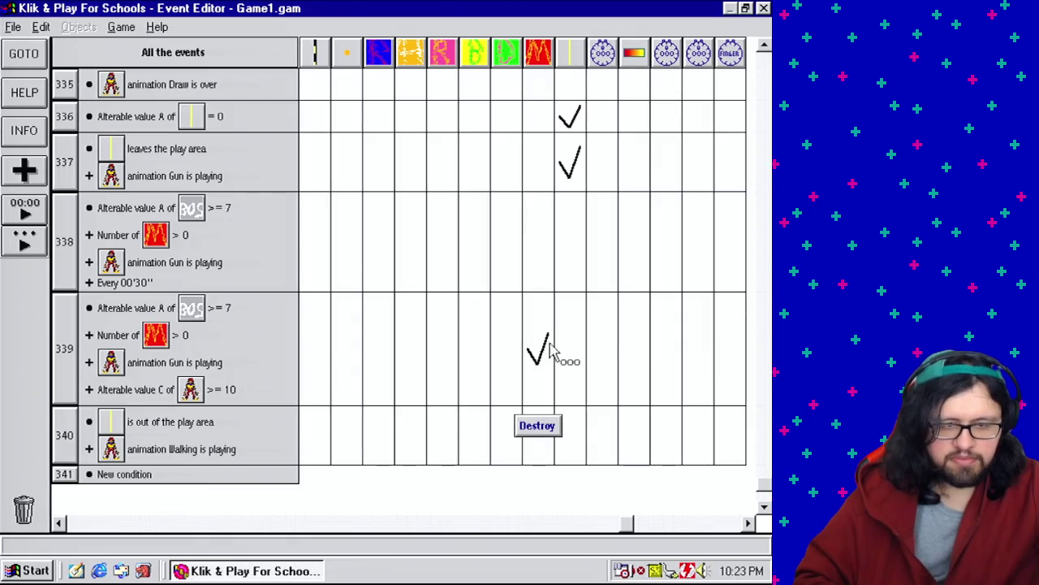
{"action": "left_click", "coordinate": [619, 549]}
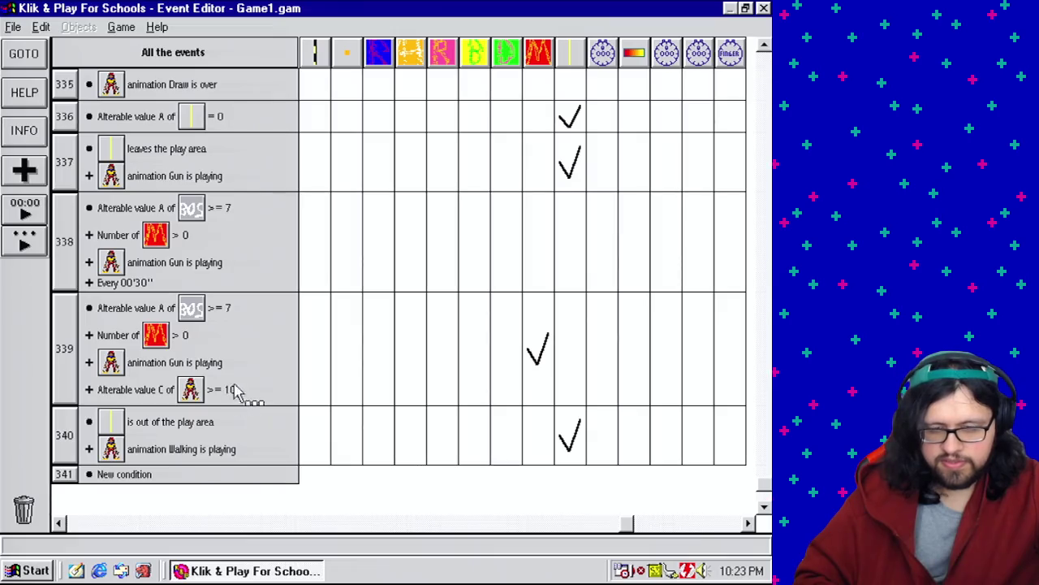
Change event 338's repeat delay from 00'30'' to 01'00''.
{"action": "right_click", "coordinate": [144, 286]}
{"action": "left_click", "coordinate": [172, 297]}
{"action": "type", "text": "1"}
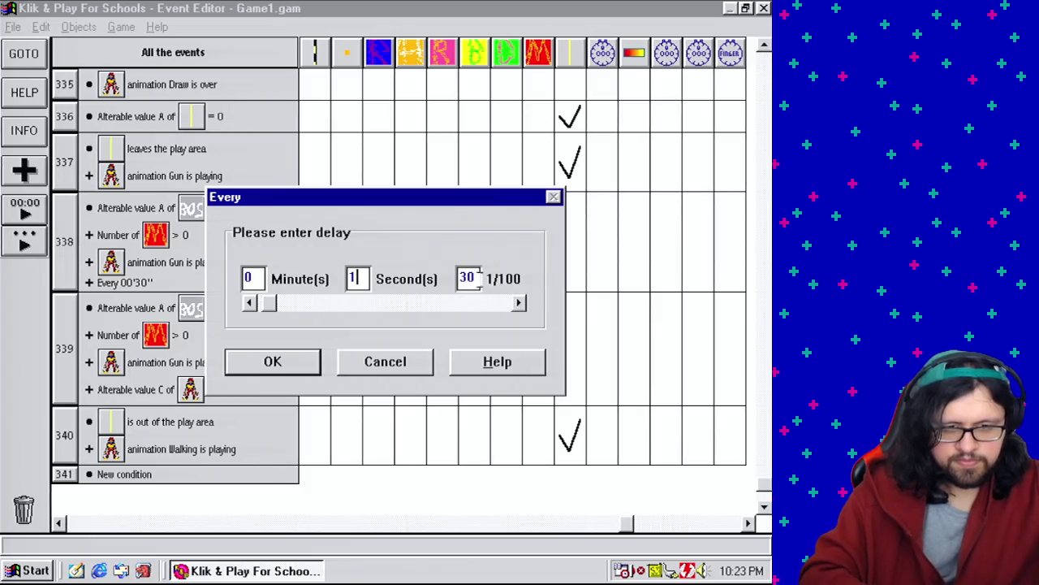
{"action": "left_click", "coordinate": [274, 362]}
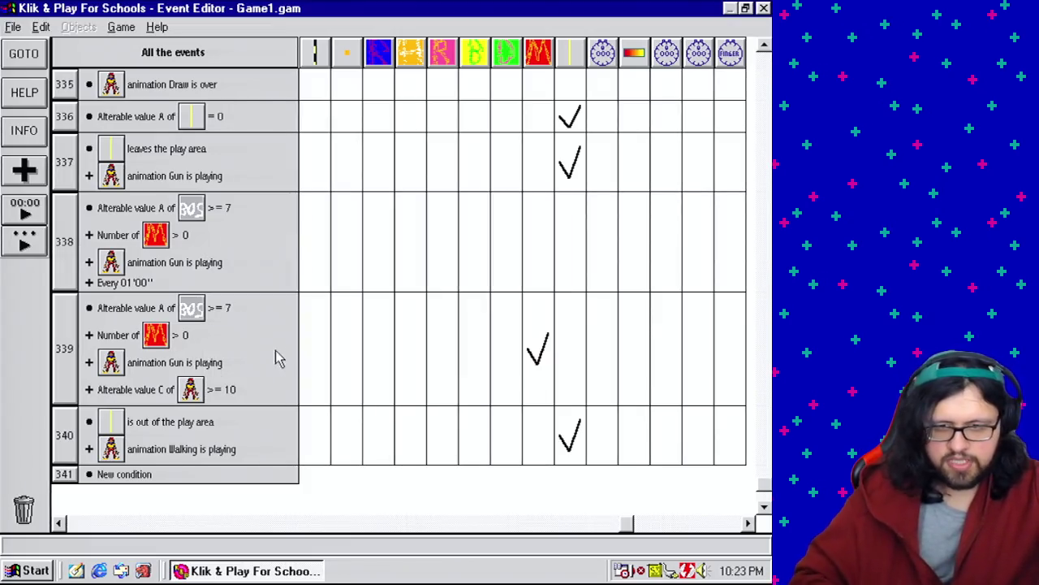
Save the game as Game1.gam.
{"action": "left_click", "coordinate": [15, 26]}
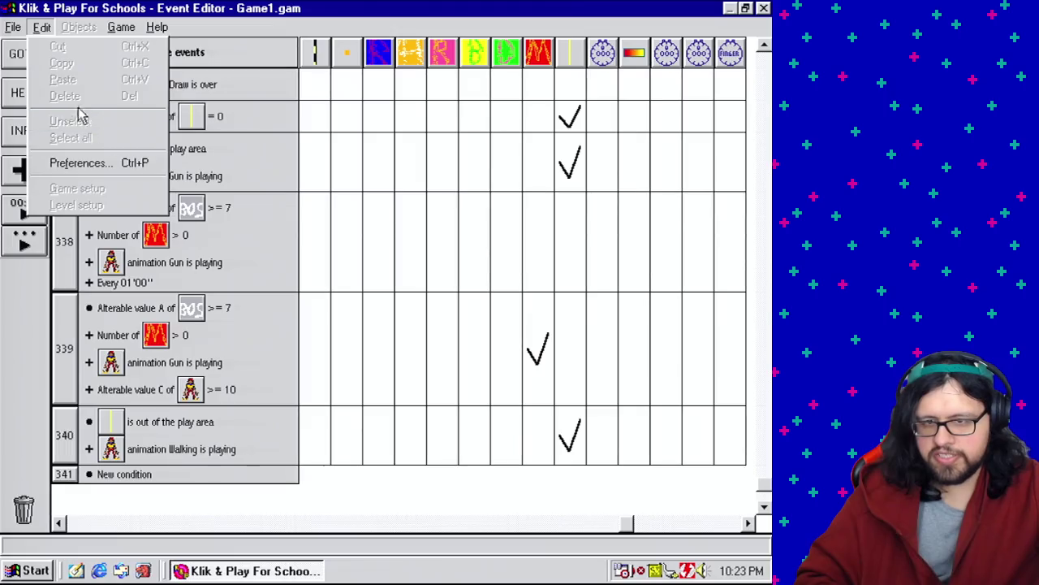
{"action": "left_click", "coordinate": [29, 90]}
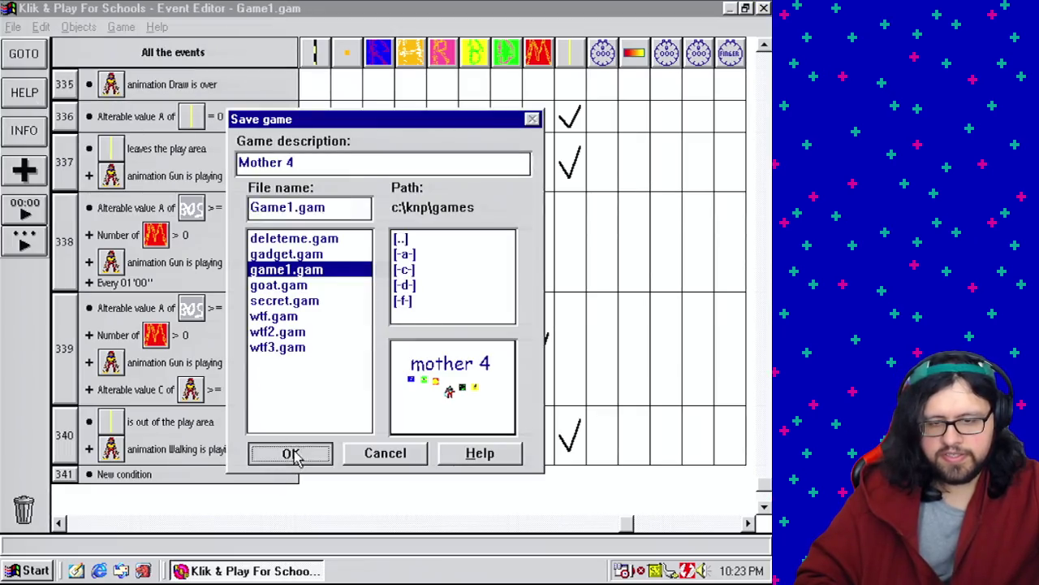
{"action": "left_click", "coordinate": [293, 454]}
Return to the level editor and launch the level as a playtest.
{"action": "left_click", "coordinate": [123, 29]}
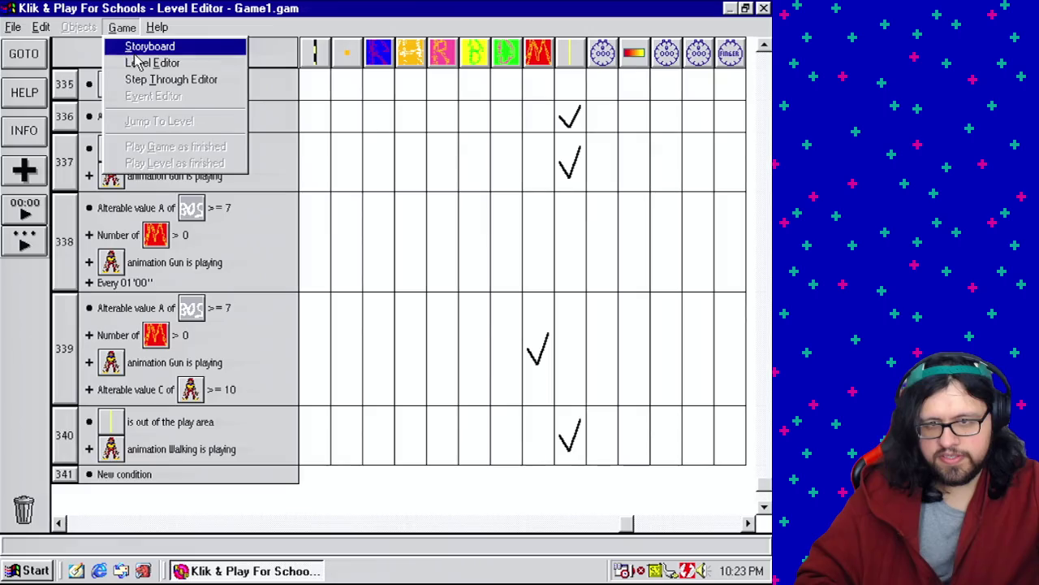
{"action": "left_click", "coordinate": [150, 63]}
{"action": "left_click", "coordinate": [120, 28]}
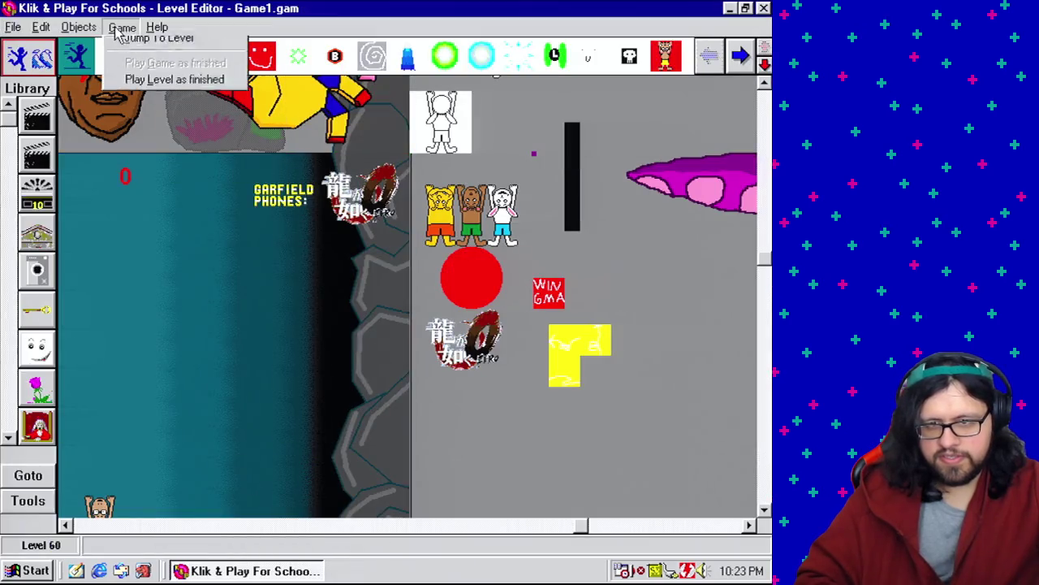
{"action": "left_click", "coordinate": [229, 168]}
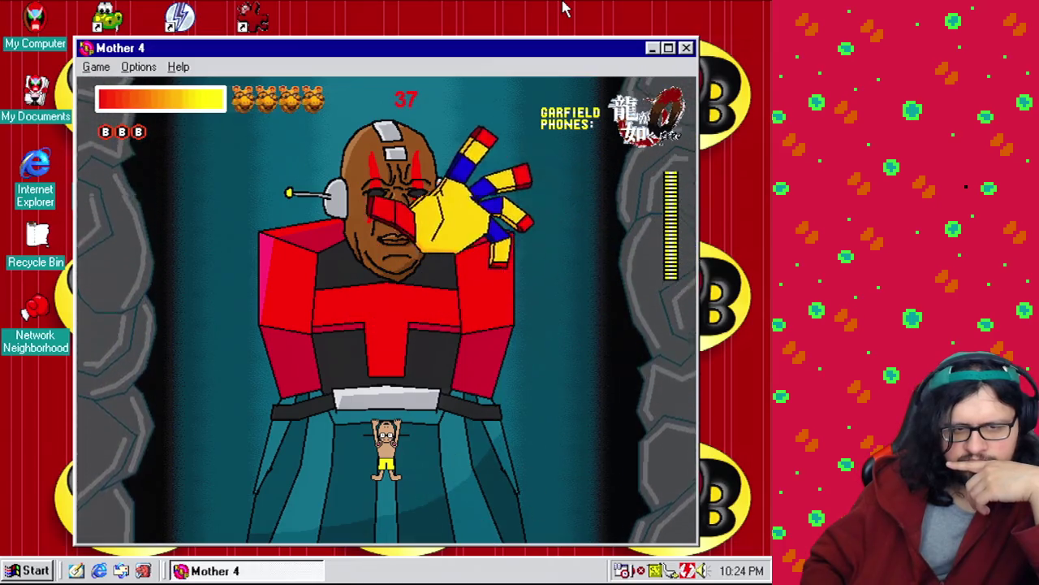
{"action": "key", "text": "Left"}
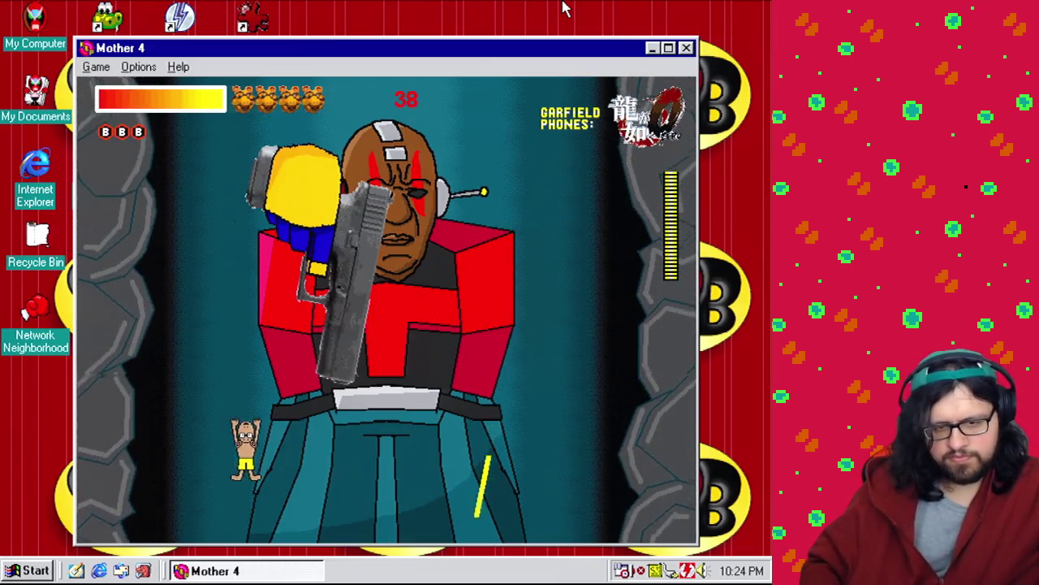
{"action": "key", "text": "Right"}
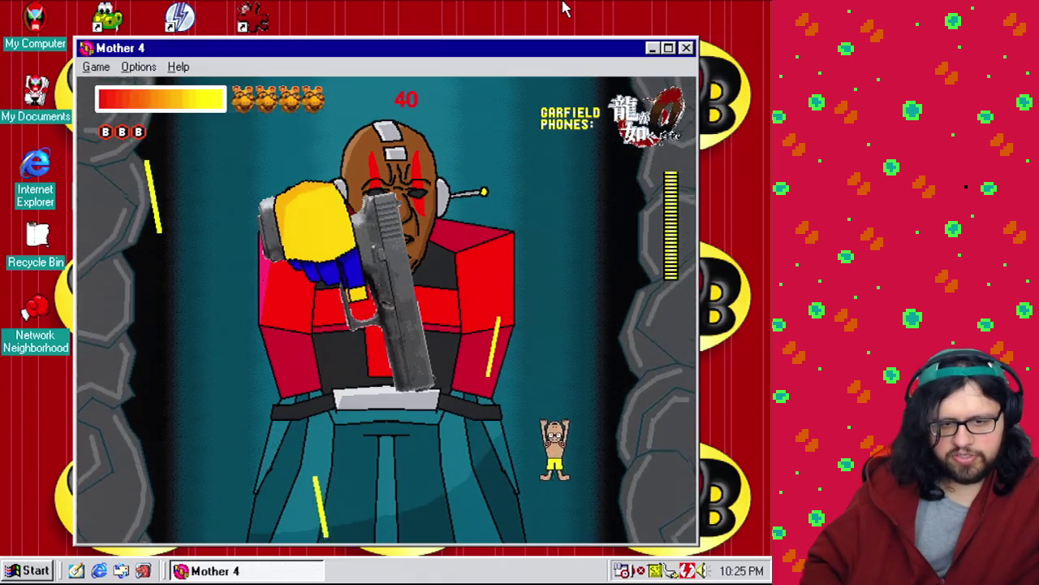
{"action": "key", "text": "Left"}
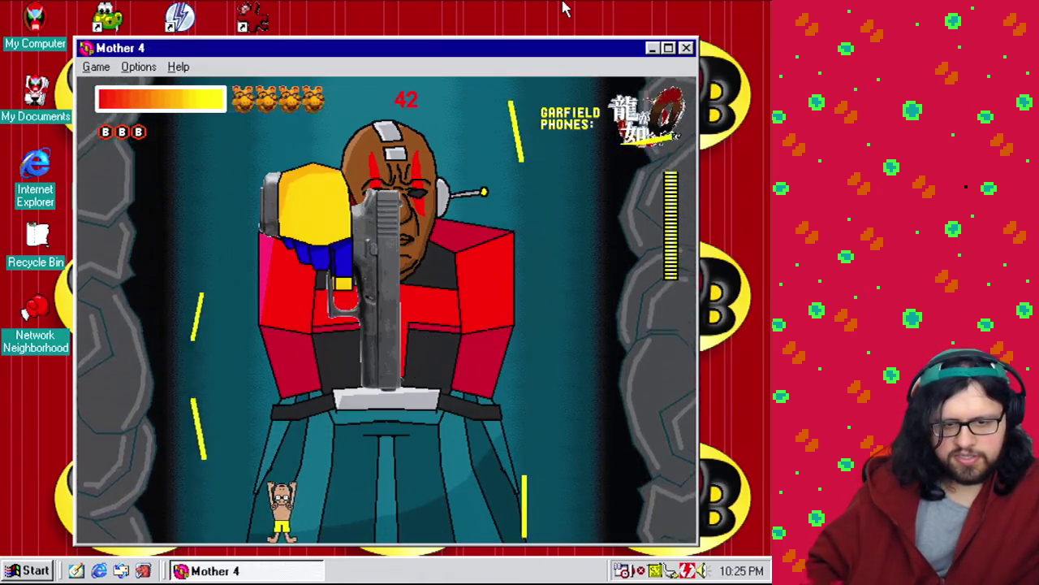
{"action": "key", "text": "Right"}
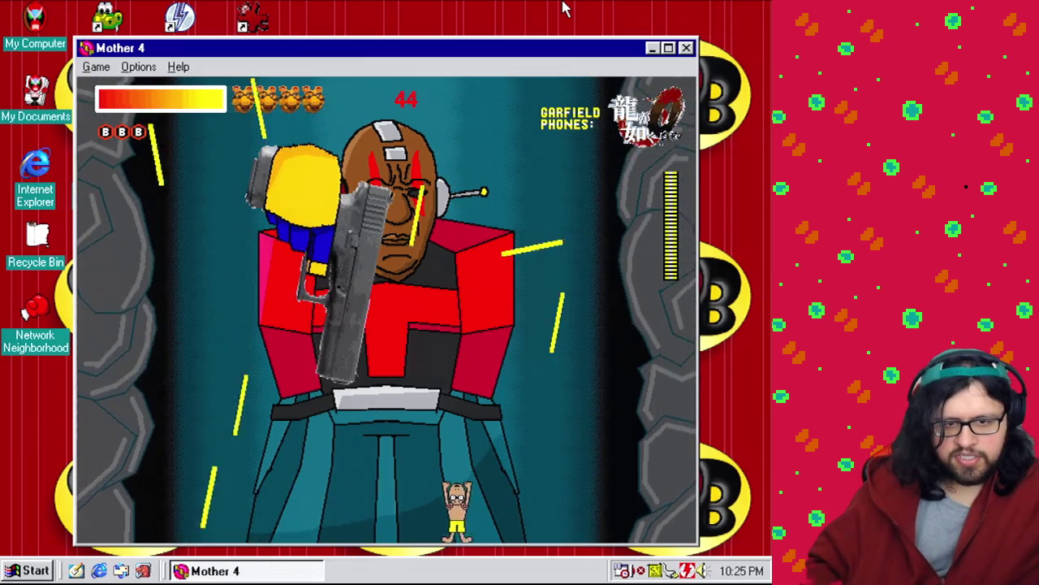
{"action": "key", "text": "Left"}
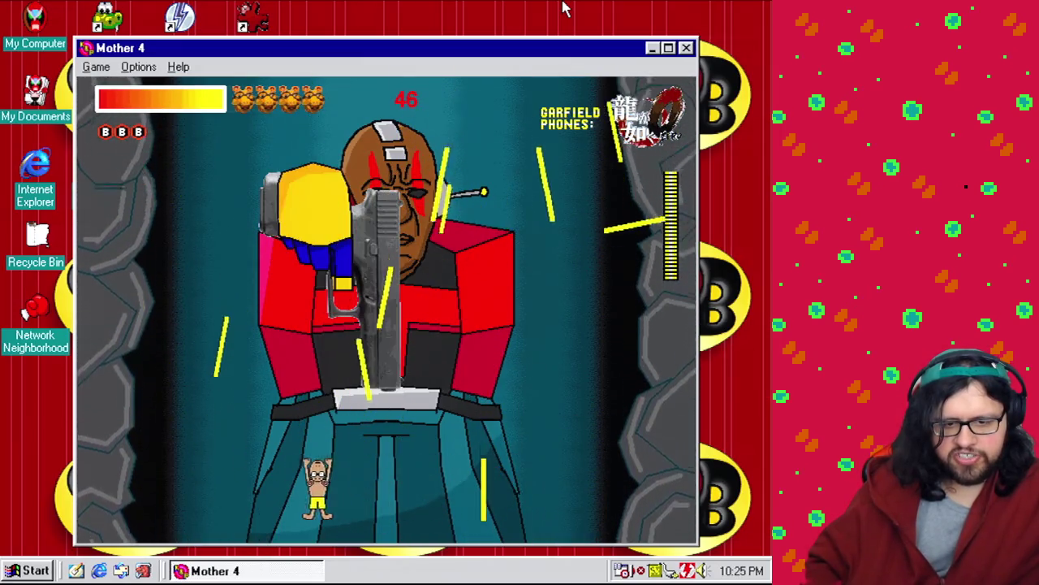
{"action": "key", "text": "Right"}
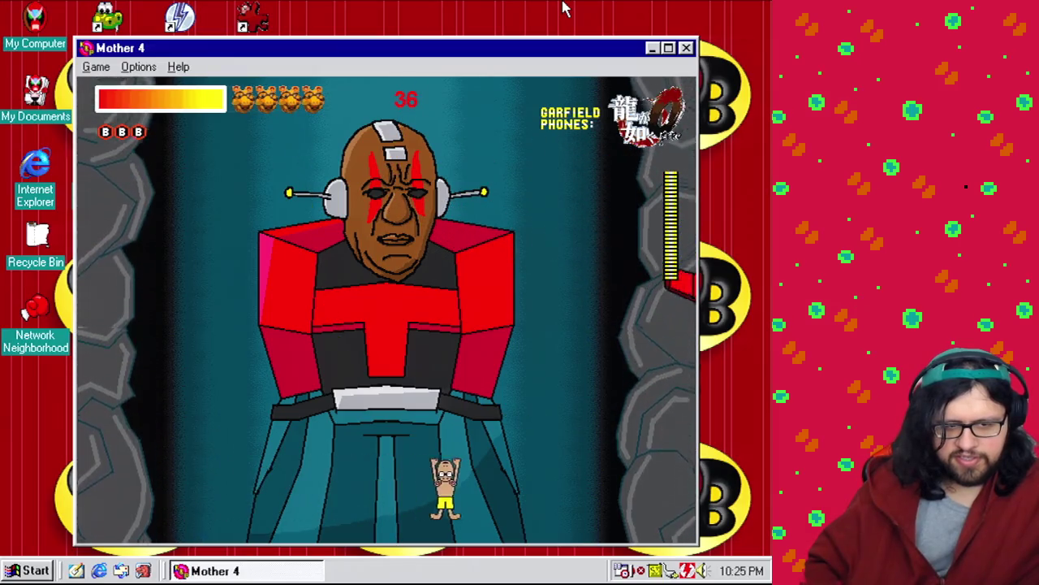
{"action": "left_click", "coordinate": [688, 49]}
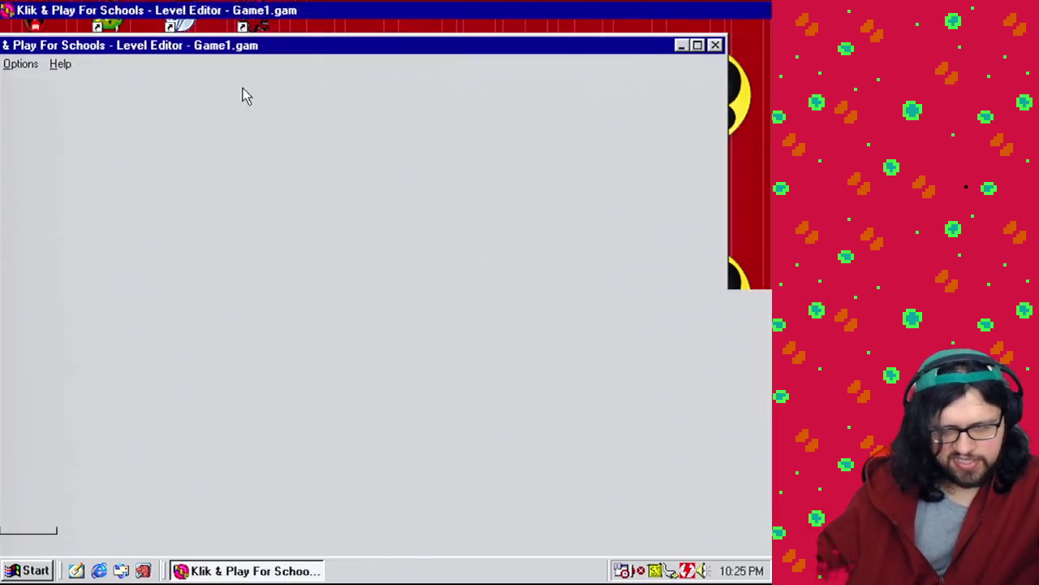
Delete the Look at (0,0) action from Mushmouth's actions in event 338.
{"action": "left_click", "coordinate": [124, 29]}
{"action": "left_click", "coordinate": [173, 98]}
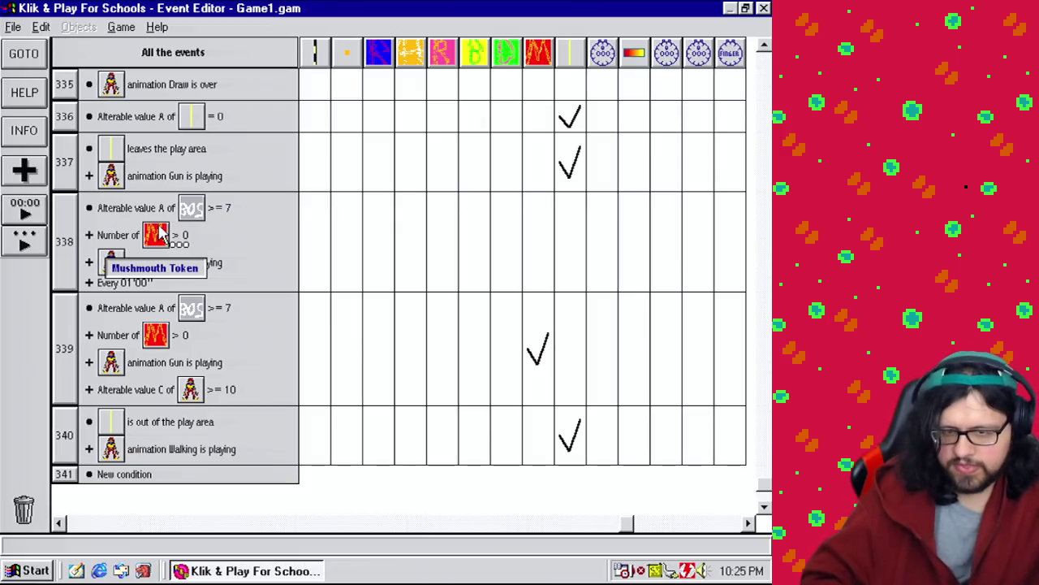
{"action": "left_click", "coordinate": [524, 523]}
{"action": "left_click", "coordinate": [453, 526]}
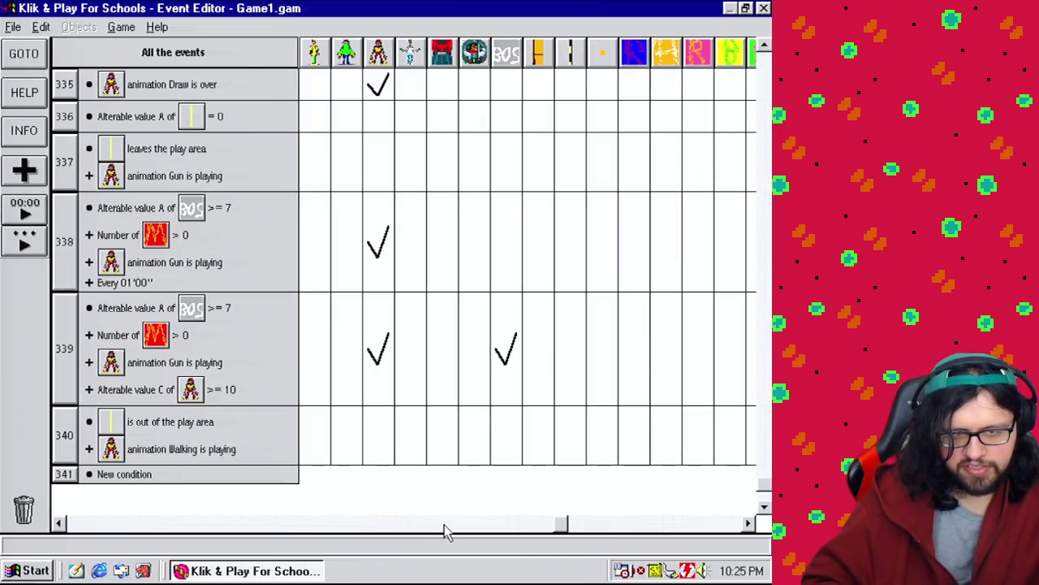
{"action": "double_click", "coordinate": [386, 272]}
{"action": "right_click", "coordinate": [349, 229]}
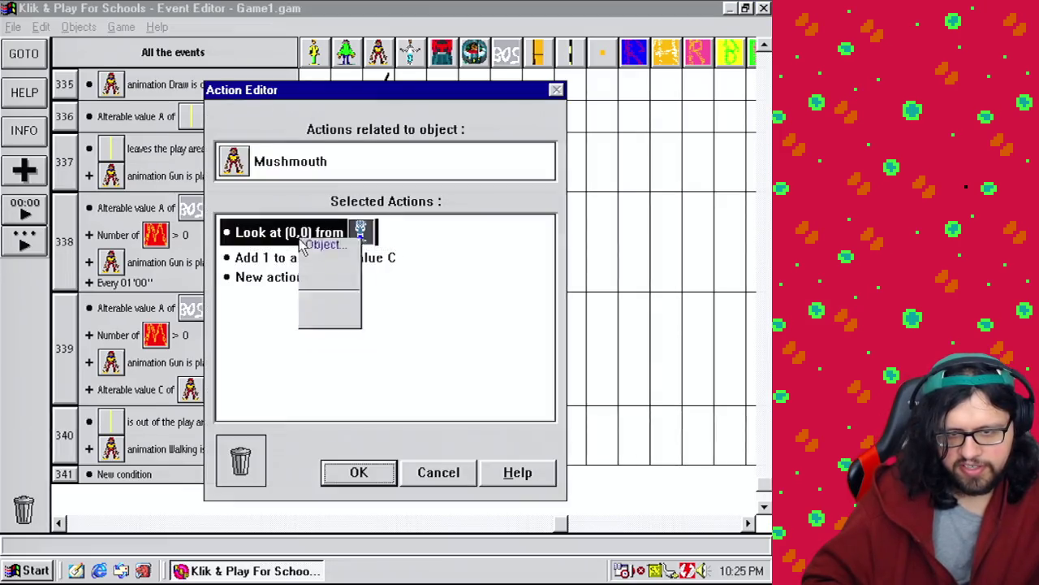
{"action": "left_click", "coordinate": [353, 407]}
{"action": "left_click", "coordinate": [380, 479]}
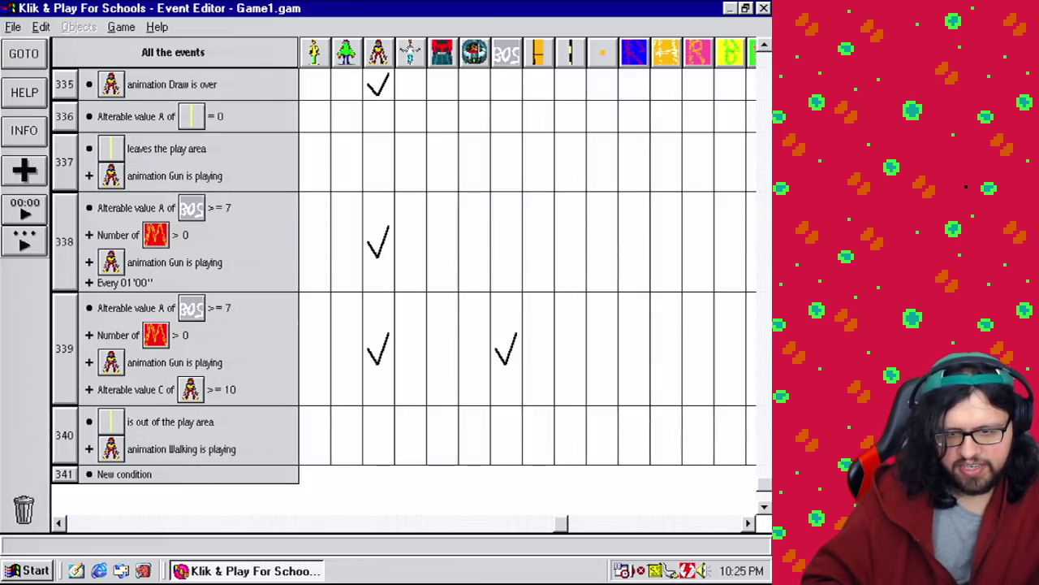
Build event 339 from the BOS value, red object count and Gun-playing conditions.
{"action": "left_click", "coordinate": [763, 508]}
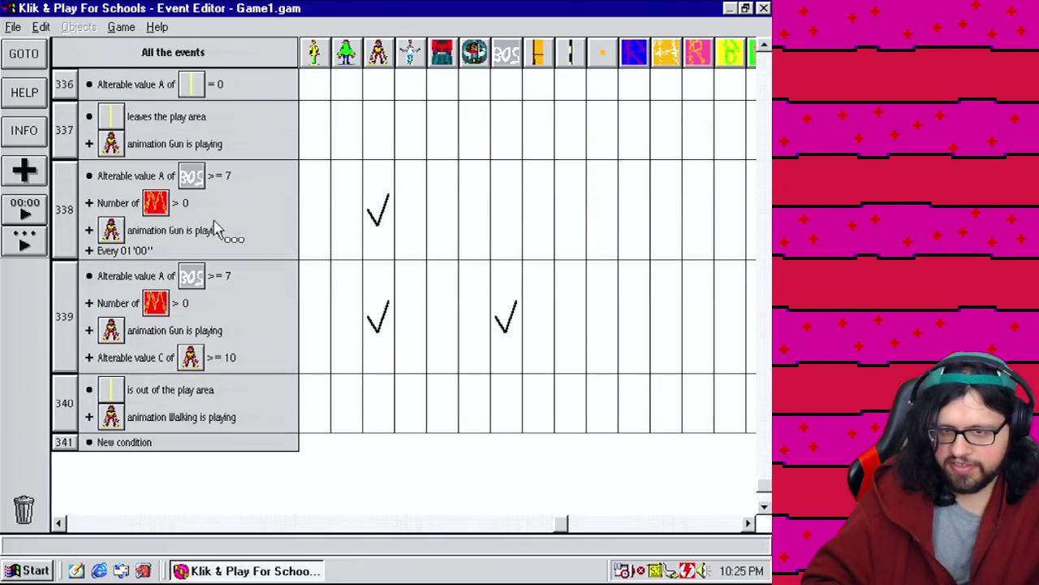
{"action": "left_click_drag", "start_coordinate": [131, 454], "coordinate": [138, 450]}
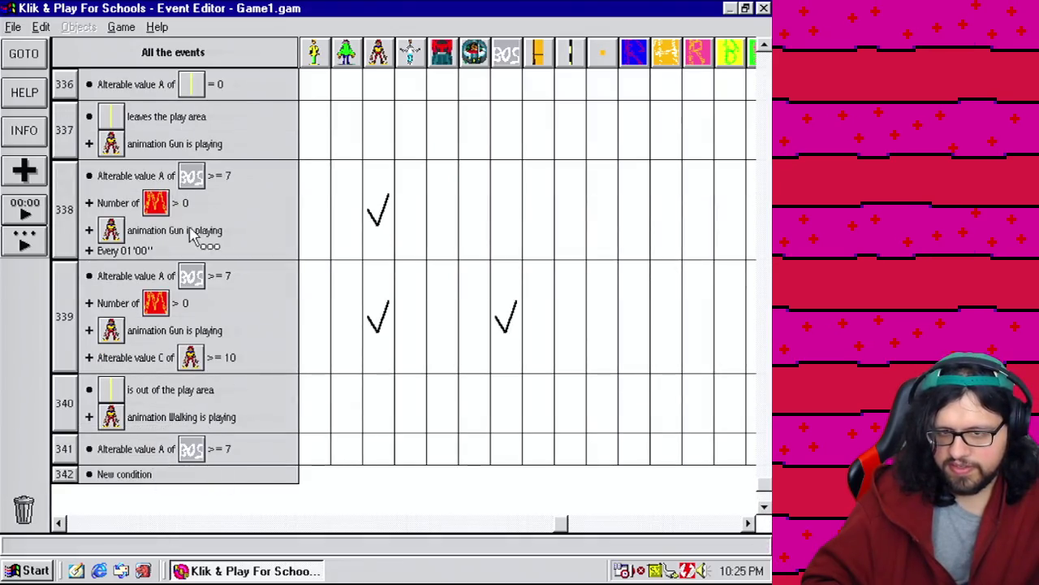
{"action": "left_click_drag", "start_coordinate": [134, 205], "coordinate": [69, 451]}
{"action": "left_click_drag", "start_coordinate": [168, 235], "coordinate": [67, 459]}
{"action": "left_click_drag", "start_coordinate": [65, 463], "coordinate": [67, 313]}
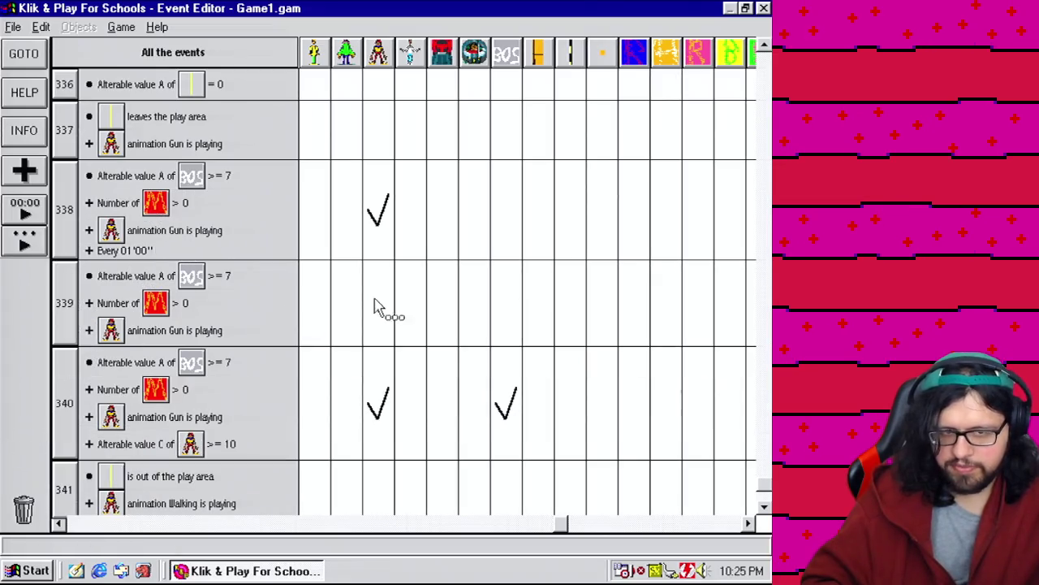
Make Mushmouth in event 339 look in the direction of Arthur, offset 0.
{"action": "left_click", "coordinate": [379, 294]}
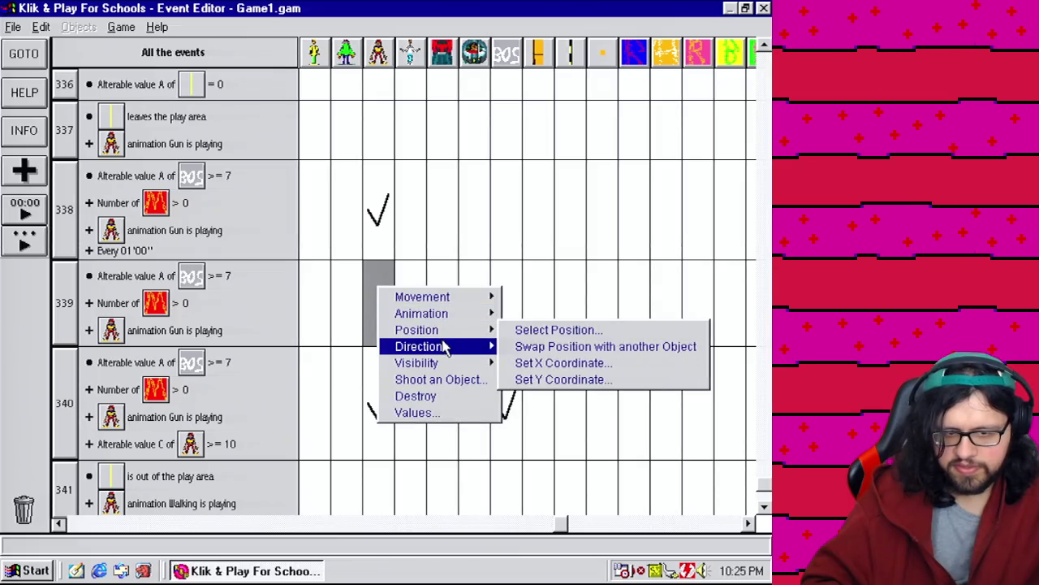
{"action": "mouse_move", "coordinate": [432, 346]}
{"action": "left_click", "coordinate": [557, 363]}
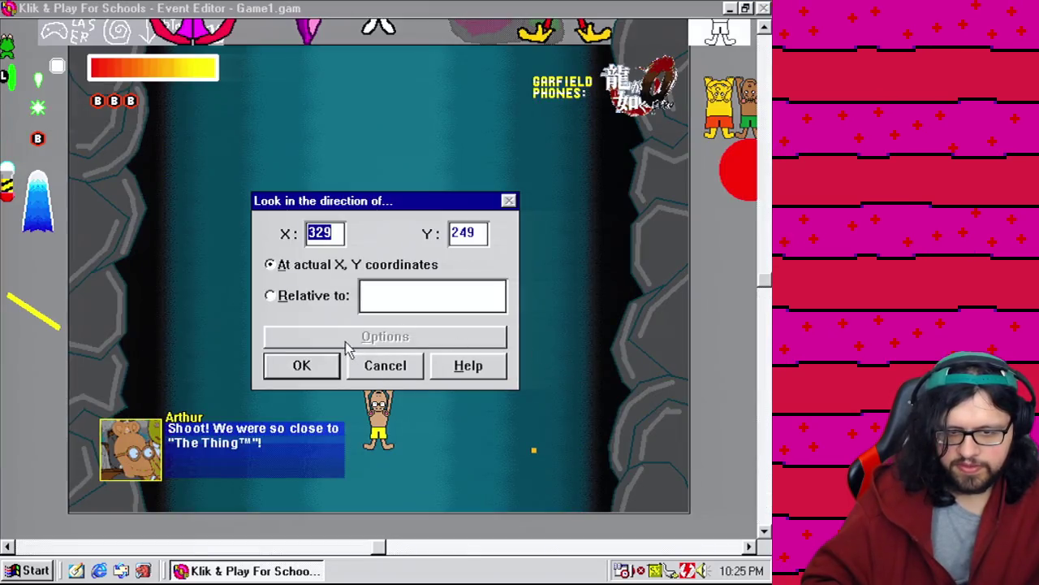
{"action": "left_click", "coordinate": [319, 297]}
{"action": "double_click", "coordinate": [297, 210]}
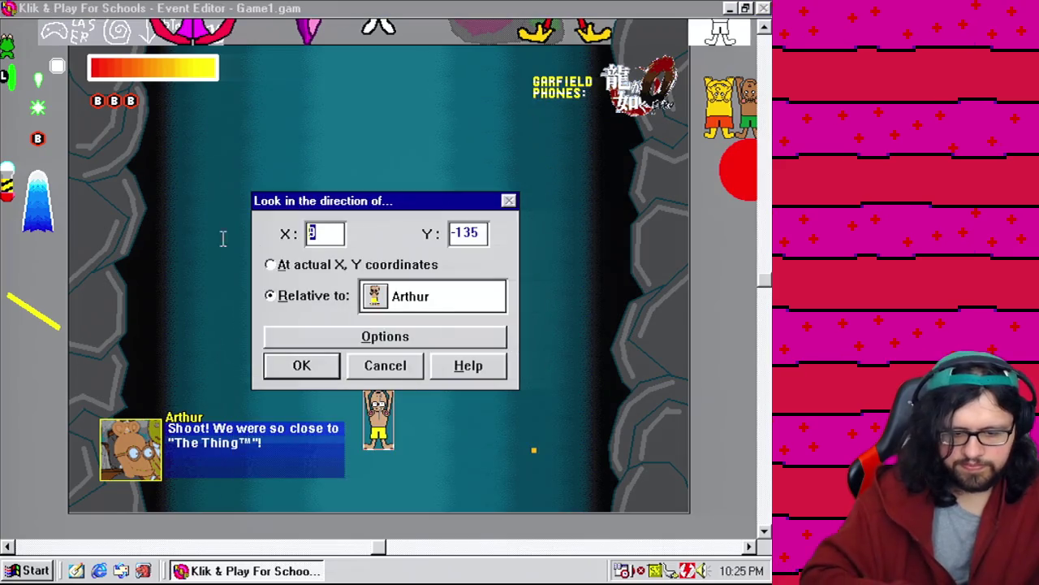
{"action": "type", "text": "0"}
{"action": "left_click", "coordinate": [301, 366]}
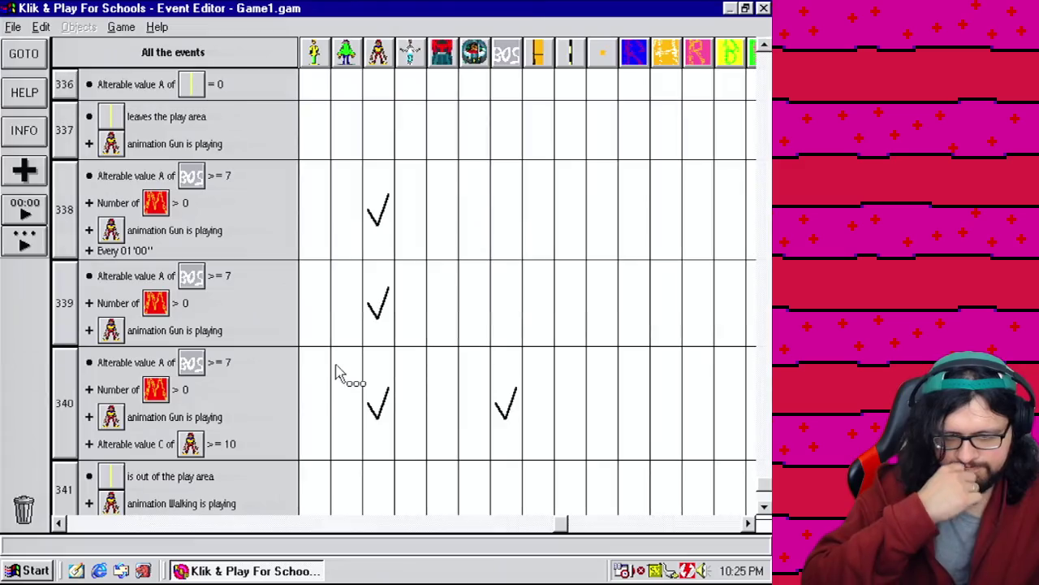
{"action": "left_click", "coordinate": [116, 60]}
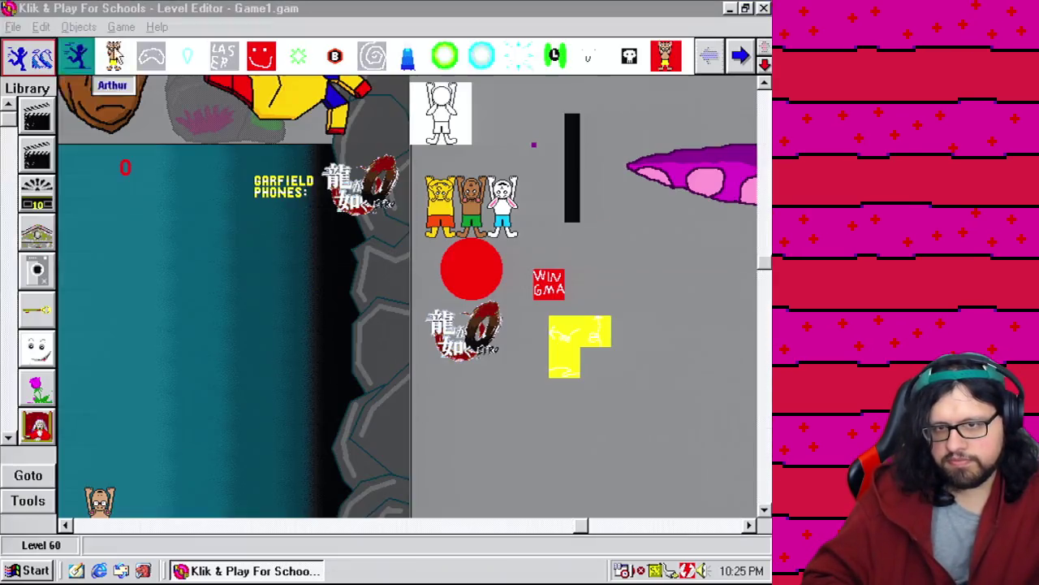
Save the game.
{"action": "left_click", "coordinate": [15, 27]}
{"action": "left_click", "coordinate": [44, 88]}
{"action": "left_click", "coordinate": [312, 449]}
Start a playtest of the current boss level.
{"action": "left_click", "coordinate": [121, 28]}
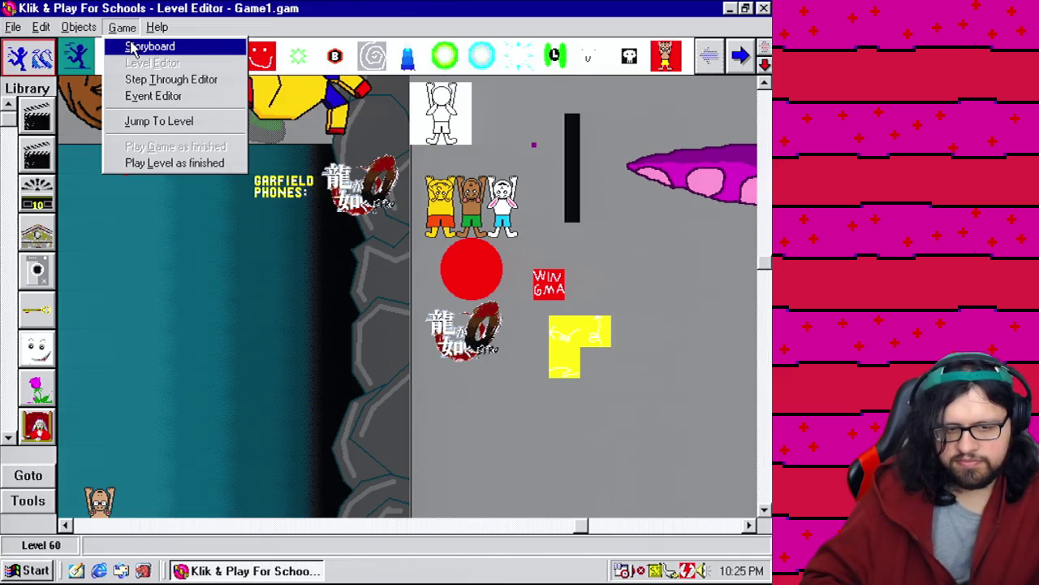
{"action": "mouse_move", "coordinate": [14, 27]}
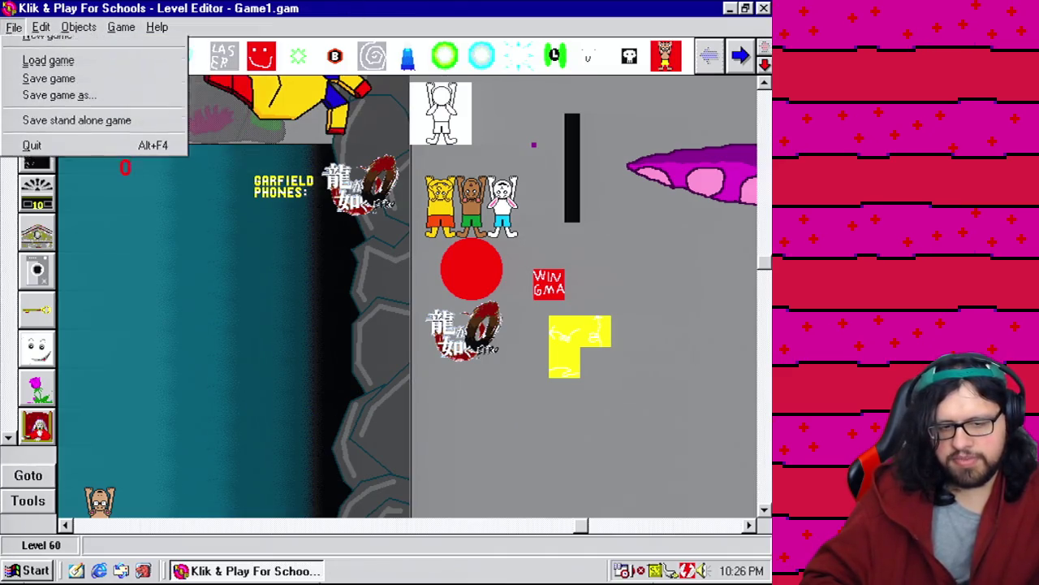
{"action": "mouse_move", "coordinate": [123, 29]}
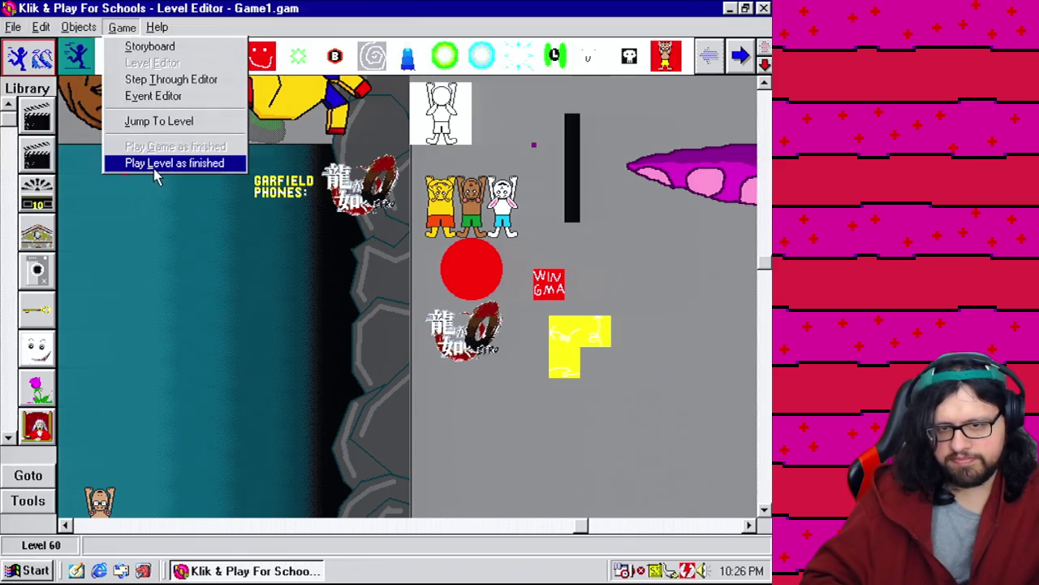
{"action": "left_click", "coordinate": [156, 166]}
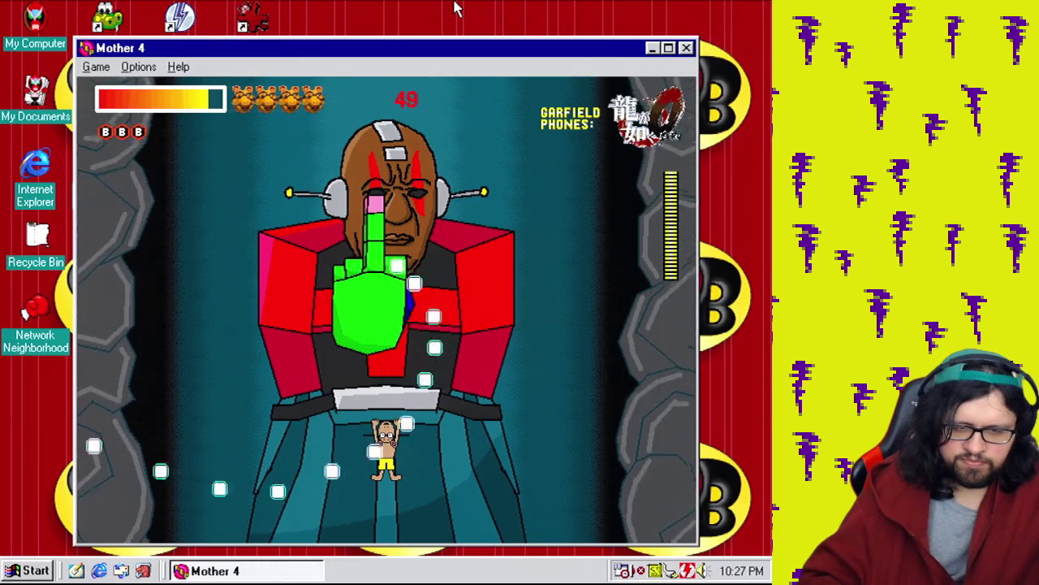
Dodge the boss by moving left and right, then close the Mother 4 test window.
{"action": "key", "text": "Left"}
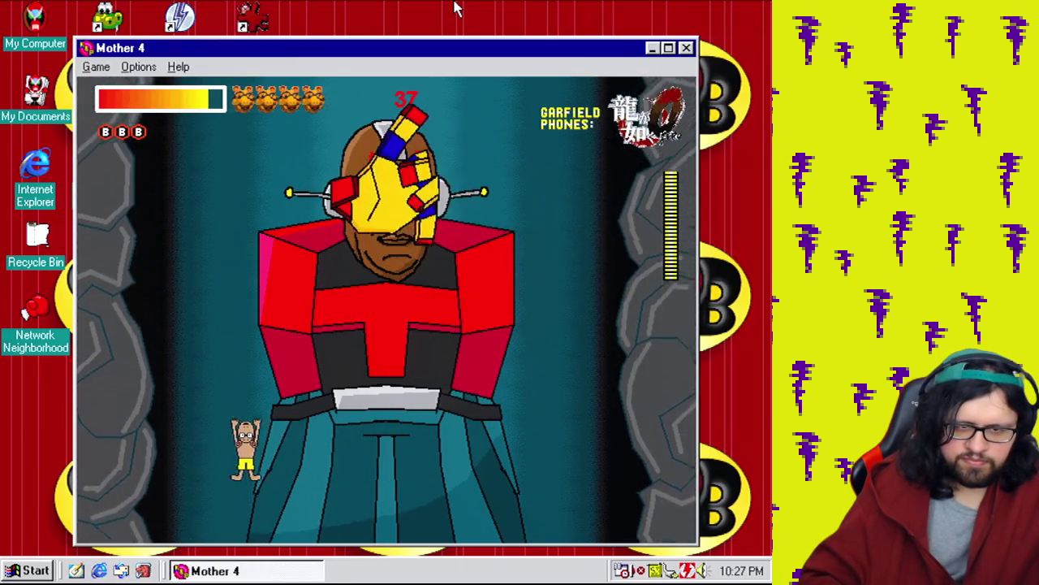
{"action": "key", "text": "Right"}
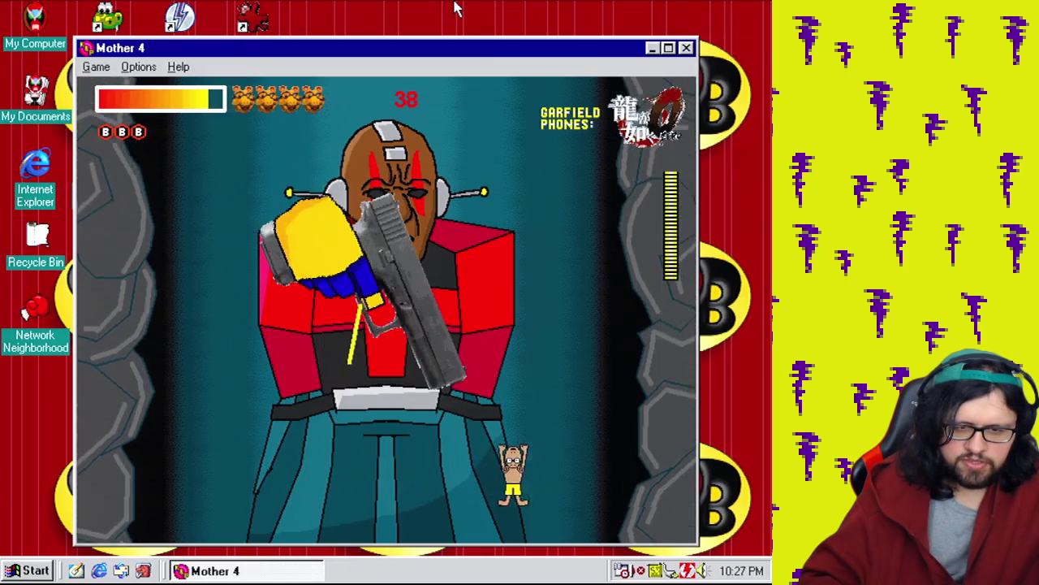
{"action": "key", "text": "Left"}
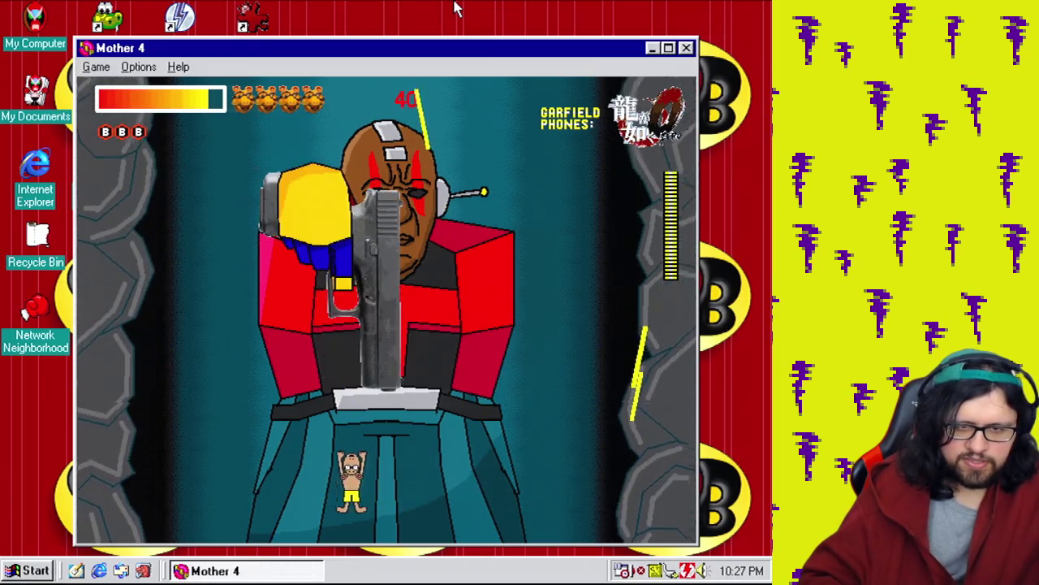
{"action": "key", "text": "Right"}
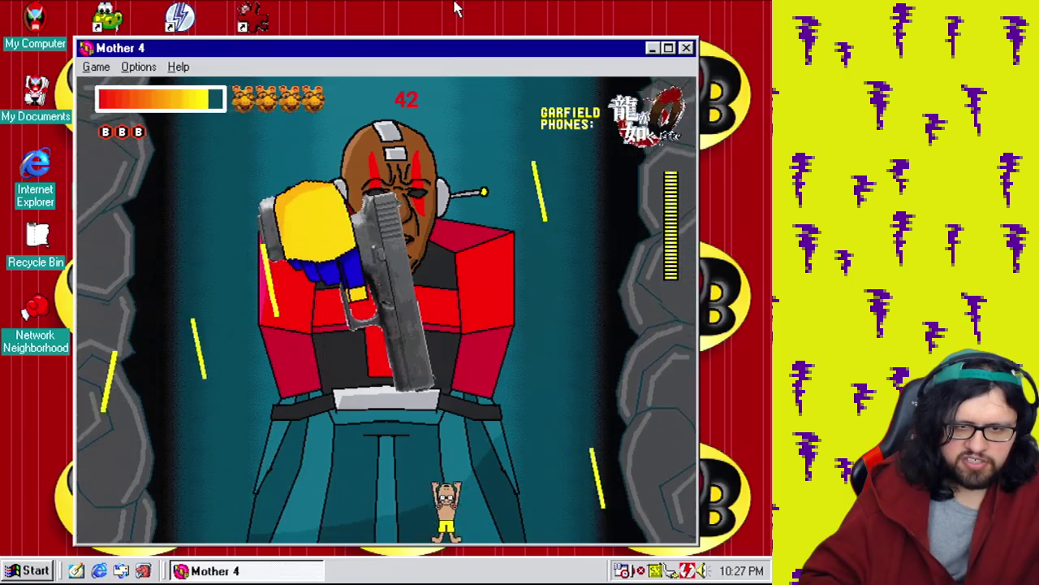
{"action": "key", "text": "Left"}
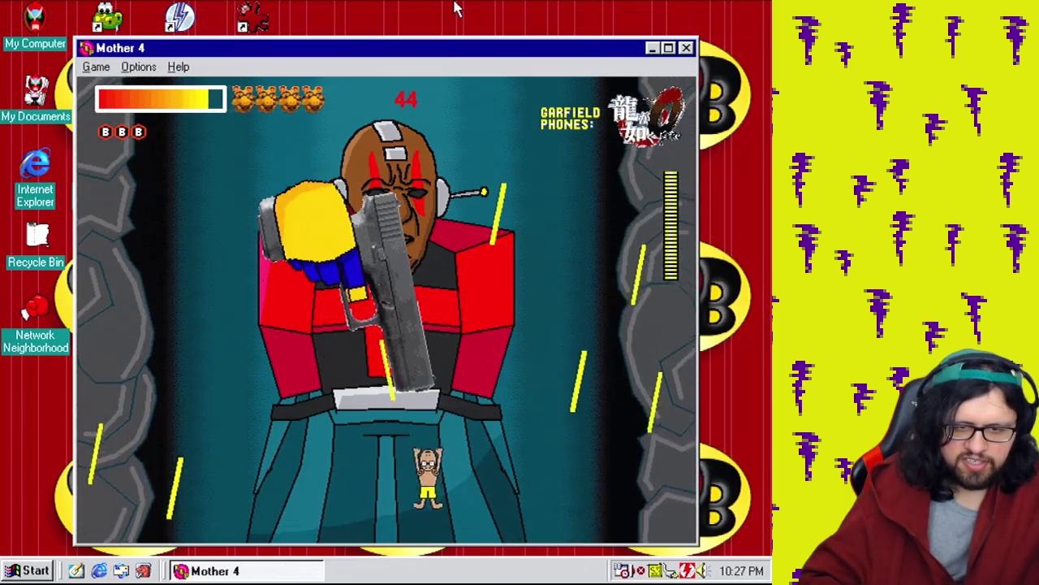
{"action": "key", "text": "Right"}
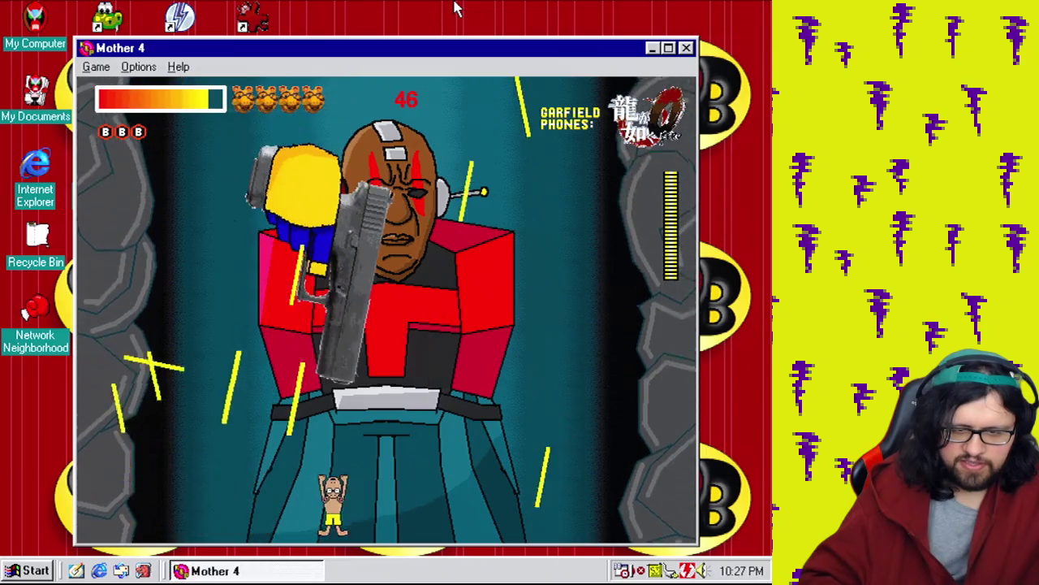
{"action": "key", "text": "Left"}
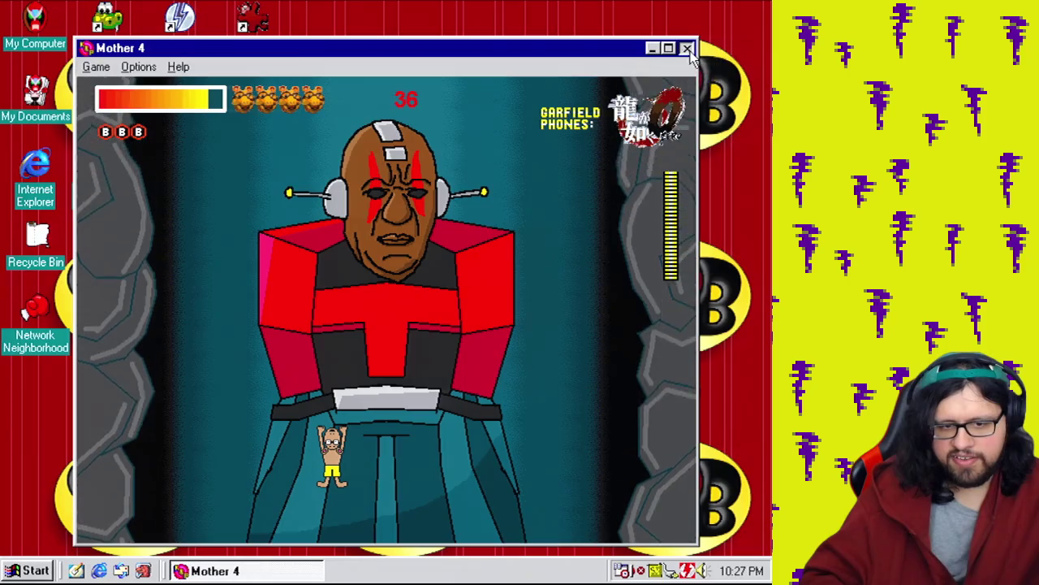
{"action": "left_click", "coordinate": [686, 48]}
In the event editor, change event 340's Boss State action to set value B to 1.
{"action": "left_click", "coordinate": [121, 27]}
{"action": "left_click", "coordinate": [155, 95]}
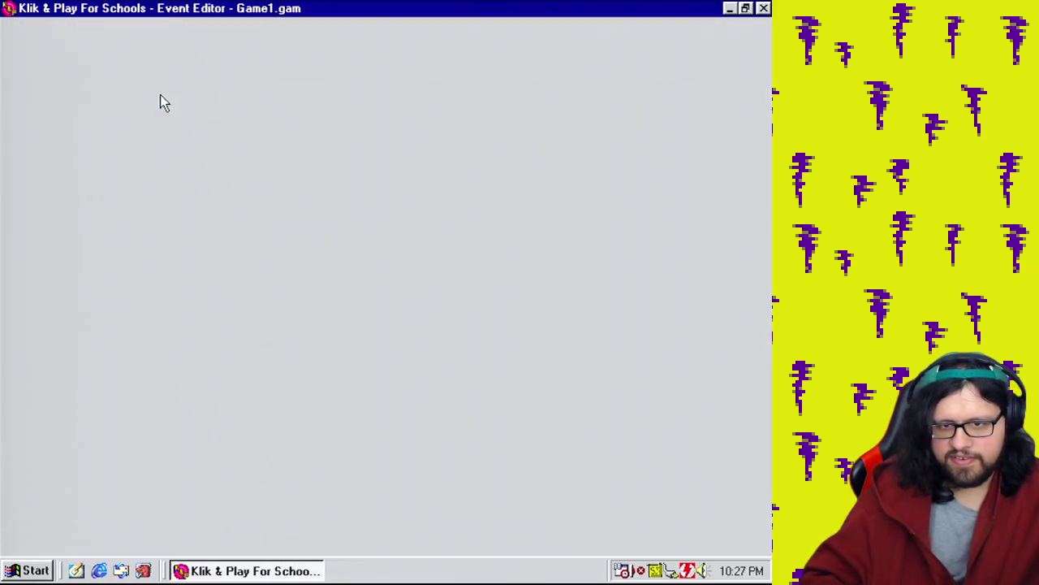
{"action": "scroll", "coordinate": [406, 308], "scroll_direction": "up", "scroll_amount": 5}
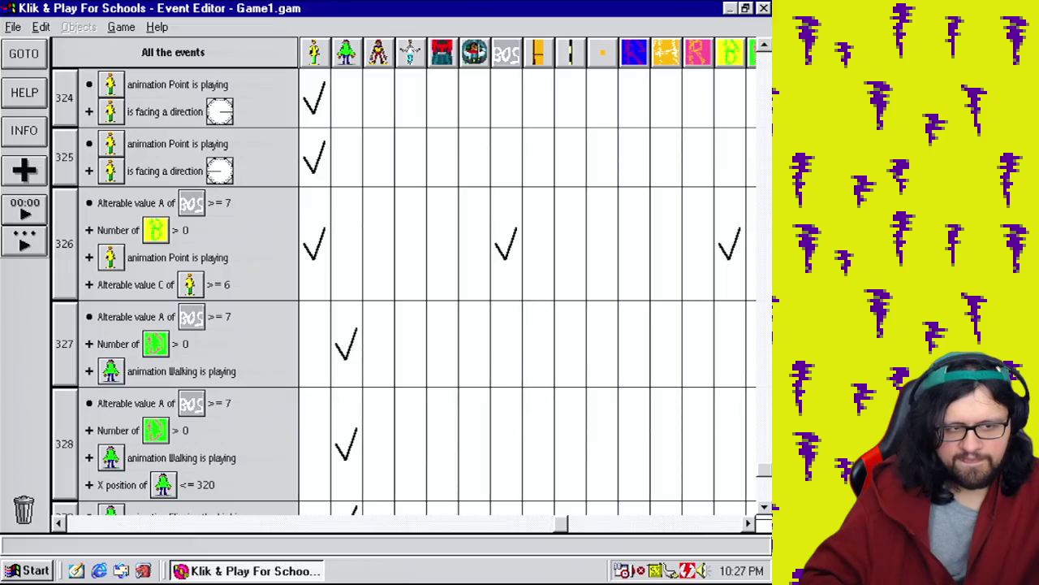
{"action": "scroll", "coordinate": [406, 308], "scroll_direction": "down", "scroll_amount": 4}
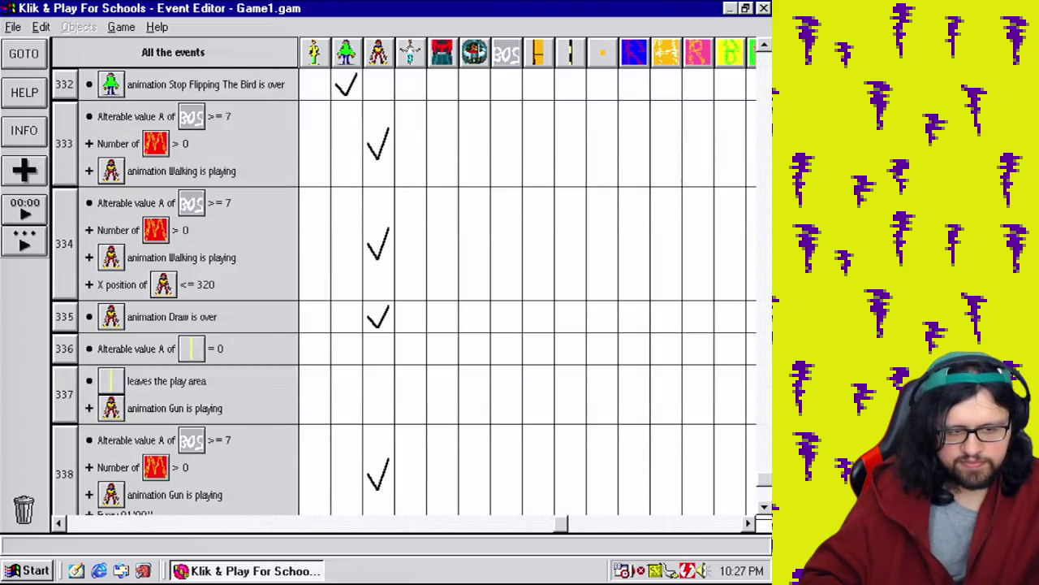
{"action": "scroll", "coordinate": [767, 491], "scroll_direction": "down", "scroll_amount": 3}
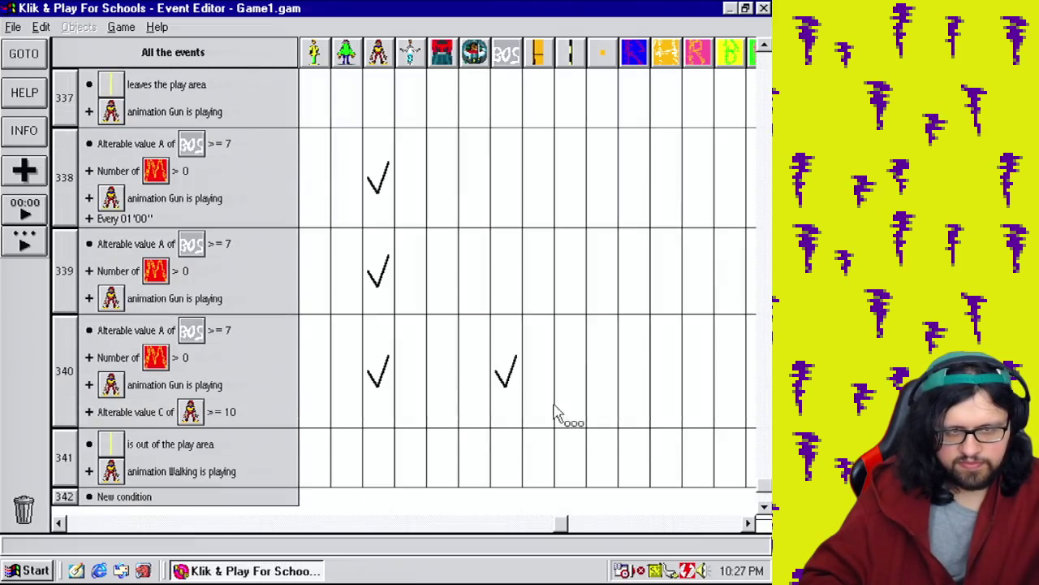
{"action": "double_click", "coordinate": [514, 389]}
{"action": "right_click", "coordinate": [323, 227]}
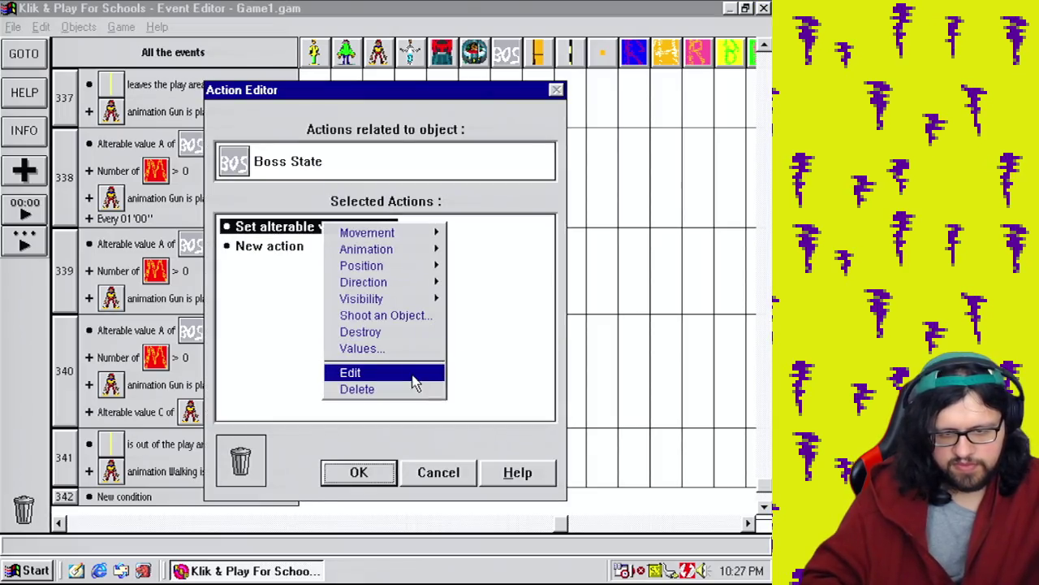
{"action": "left_click", "coordinate": [406, 374]}
{"action": "left_click", "coordinate": [407, 297]}
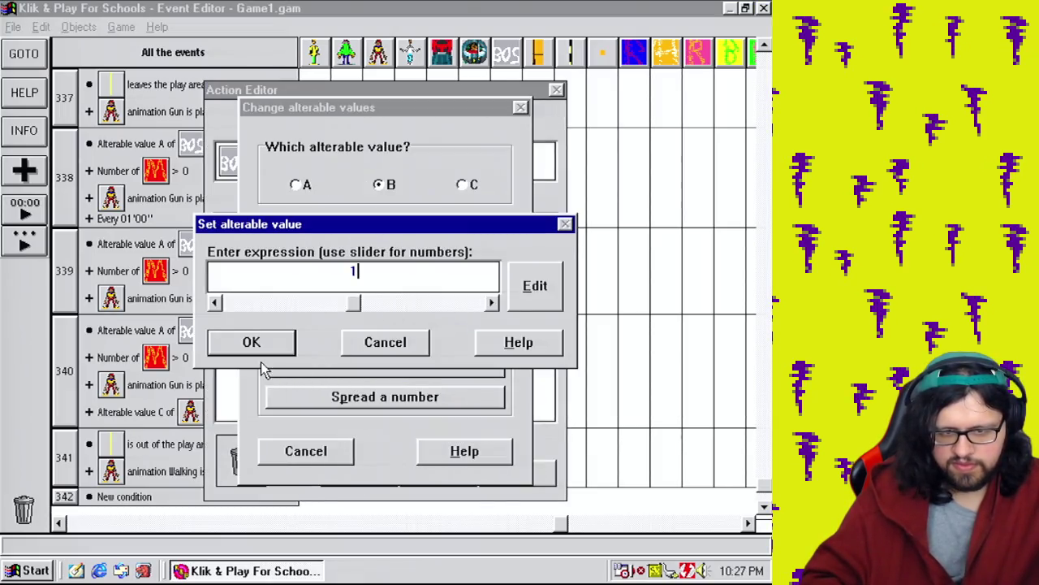
{"action": "left_click", "coordinate": [259, 351]}
{"action": "left_click", "coordinate": [359, 473]}
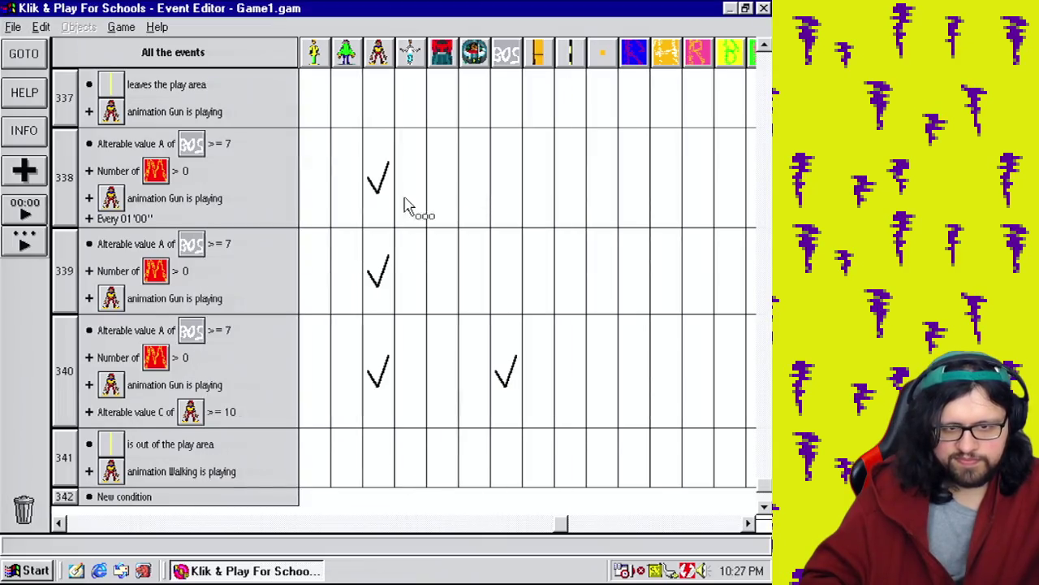
Change Mushmouth's Look at target in event 333 to (320,58) and begin saving the game.
{"action": "scroll", "coordinate": [769, 177], "scroll_direction": "up", "scroll_amount": 3}
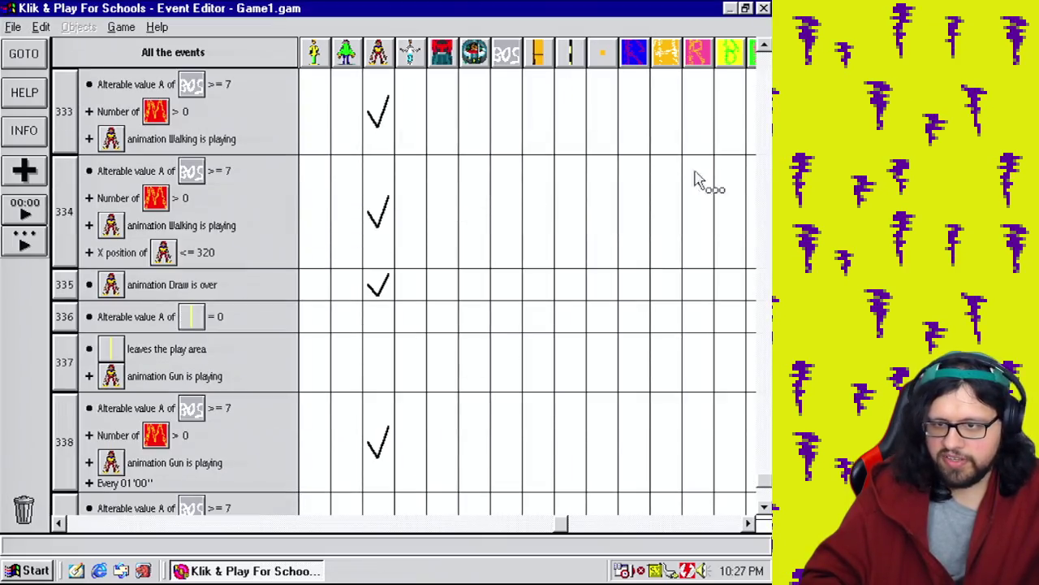
{"action": "double_click", "coordinate": [379, 122]}
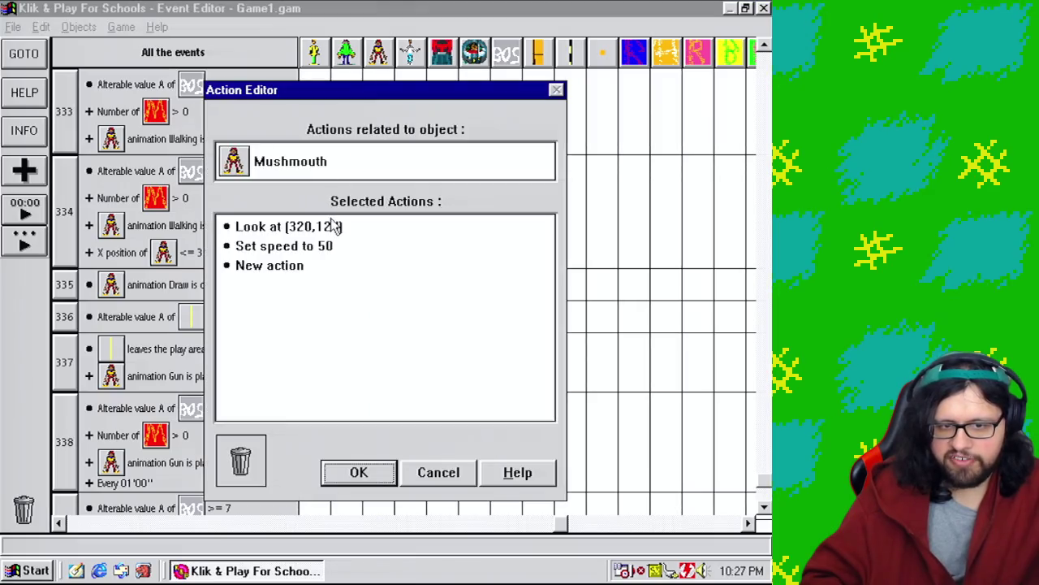
{"action": "right_click", "coordinate": [333, 226]}
{"action": "left_click", "coordinate": [355, 372]}
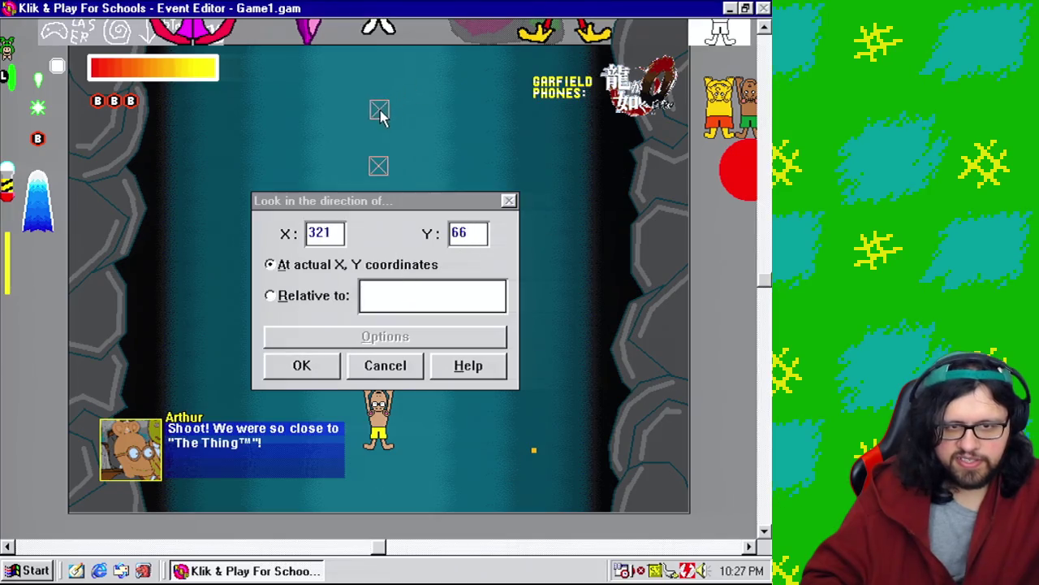
{"action": "left_click", "coordinate": [380, 102]}
{"action": "left_click", "coordinate": [476, 232]}
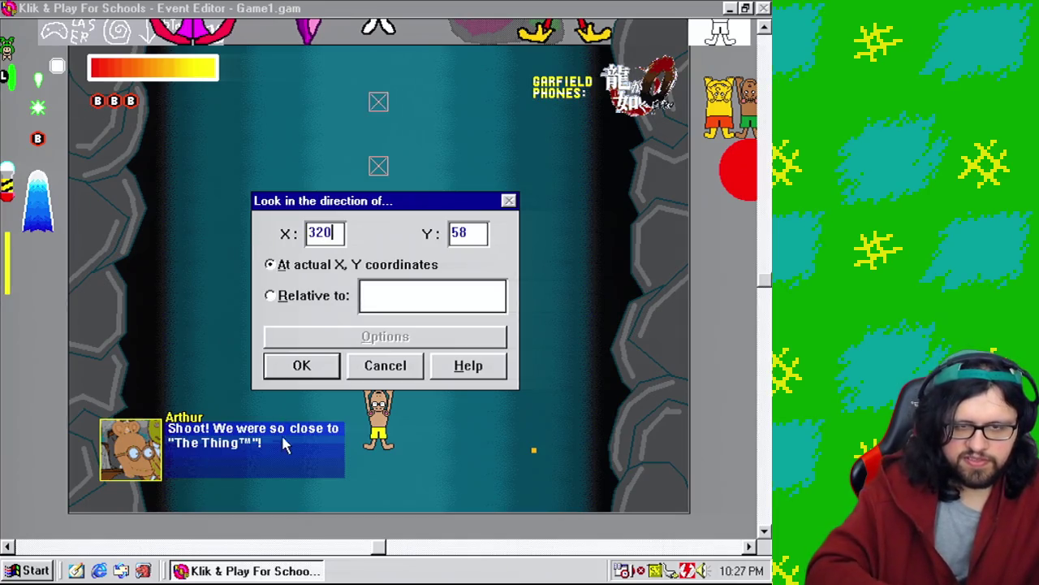
{"action": "left_click", "coordinate": [302, 366]}
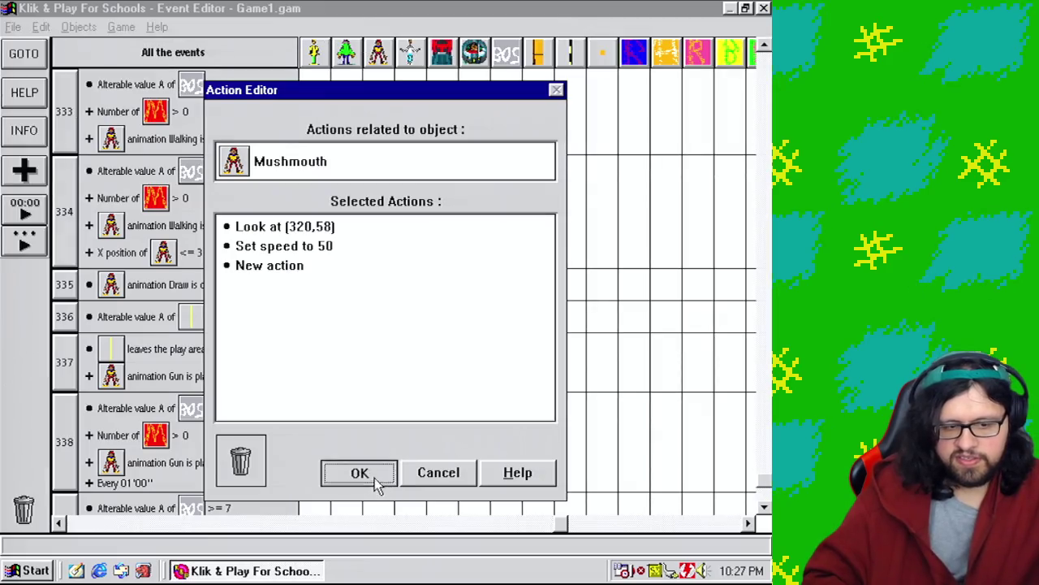
{"action": "left_click", "coordinate": [374, 477]}
{"action": "left_click", "coordinate": [14, 26]}
{"action": "left_click", "coordinate": [58, 93]}
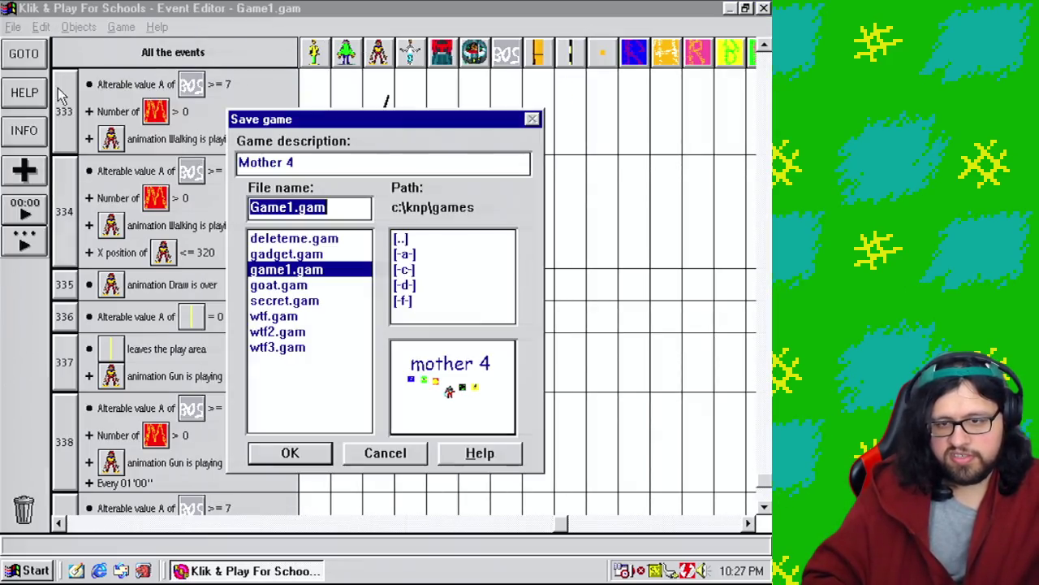
Save the game as Game1.gam and return to the level layout, scrolling around the arena.
{"action": "left_click", "coordinate": [291, 454]}
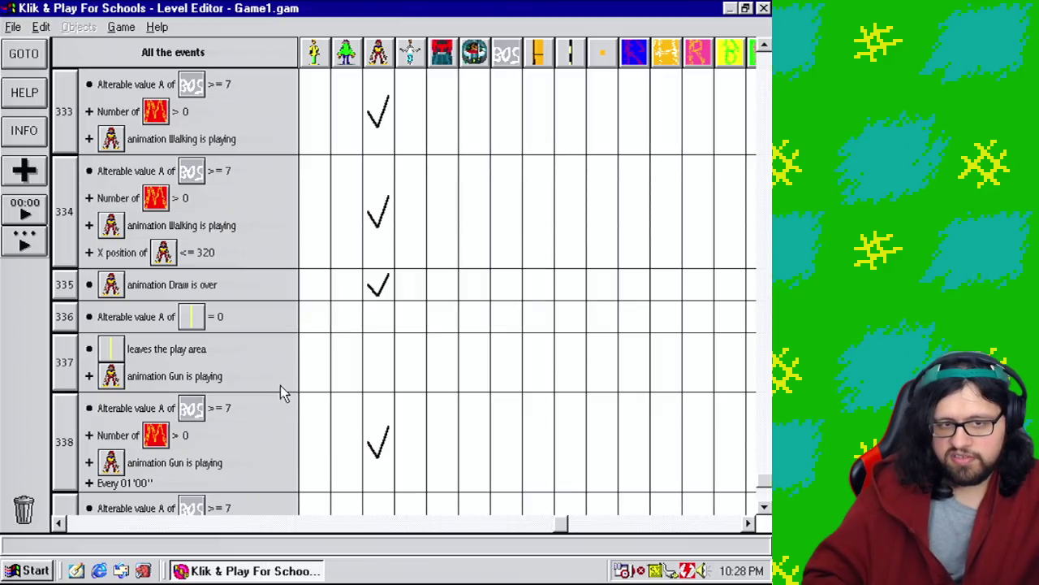
{"action": "left_click", "coordinate": [115, 28]}
{"action": "left_click", "coordinate": [135, 62]}
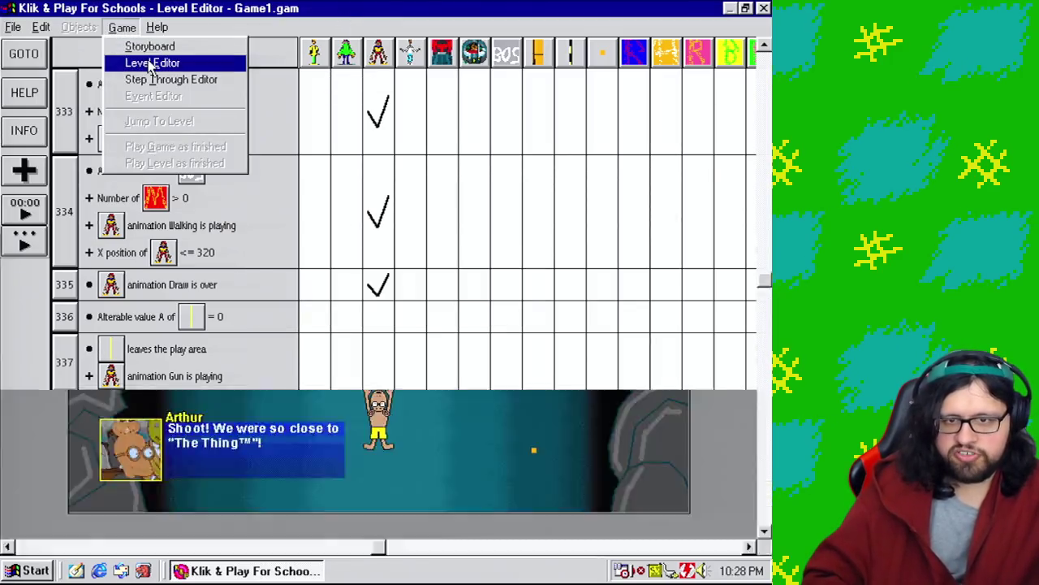
{"action": "left_click", "coordinate": [260, 524]}
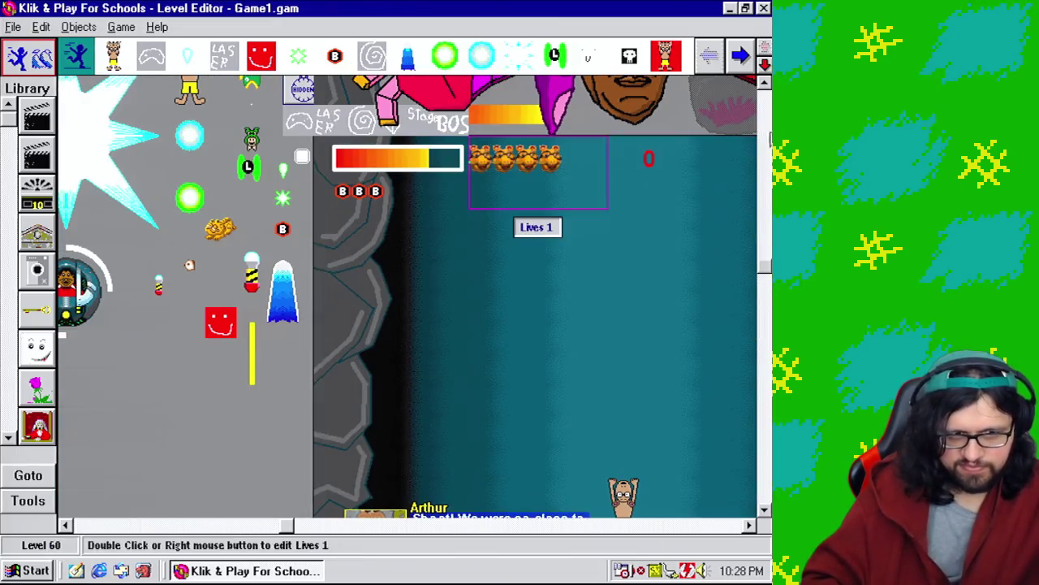
{"action": "left_click", "coordinate": [765, 138]}
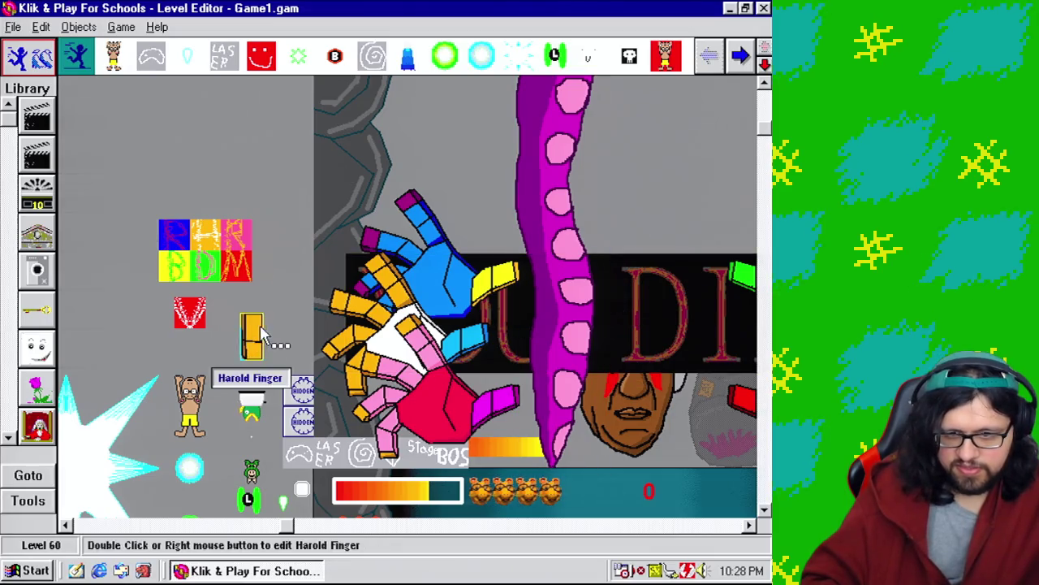
{"action": "left_click", "coordinate": [766, 434]}
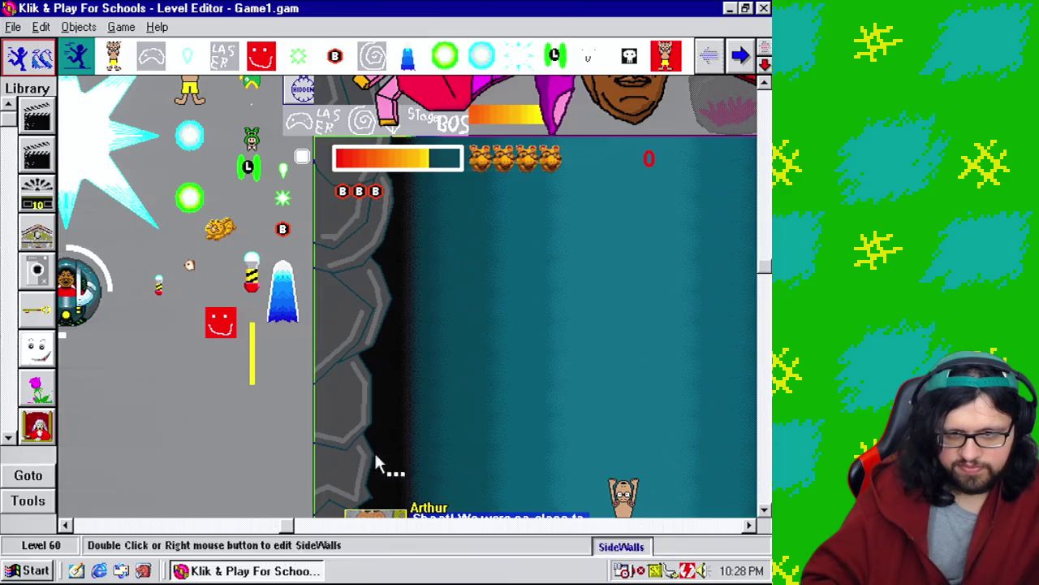
{"action": "left_click", "coordinate": [380, 528]}
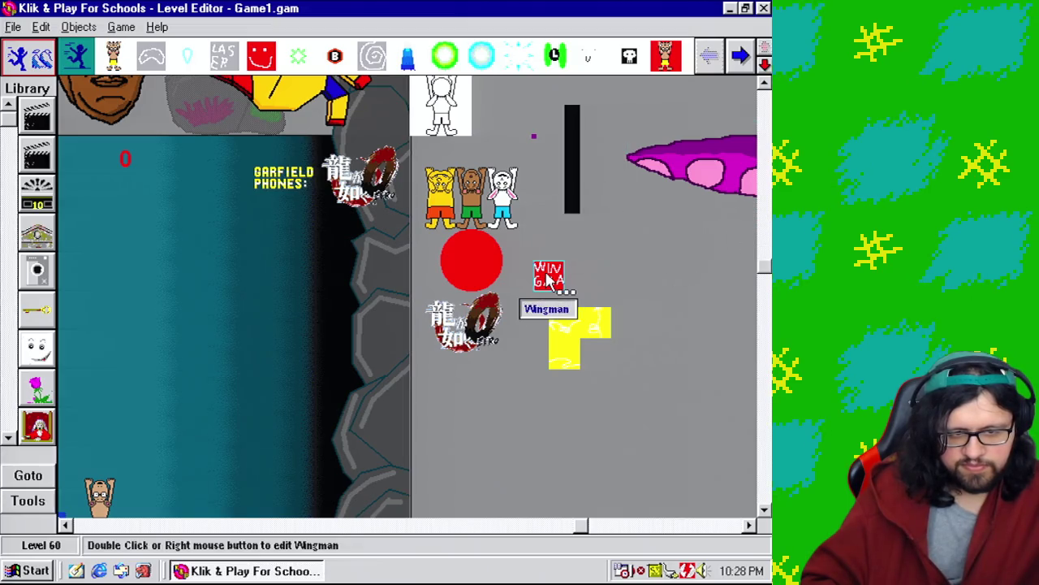
{"action": "left_click", "coordinate": [766, 386]}
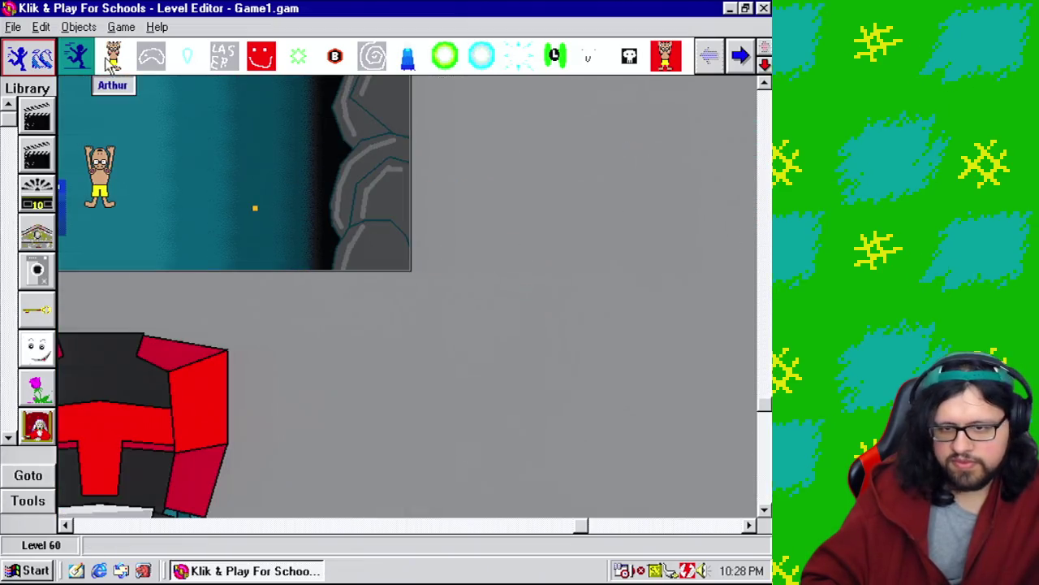
Go through the Event Editor and Level Editor, then run the level as a finished playtest.
{"action": "left_click", "coordinate": [122, 26]}
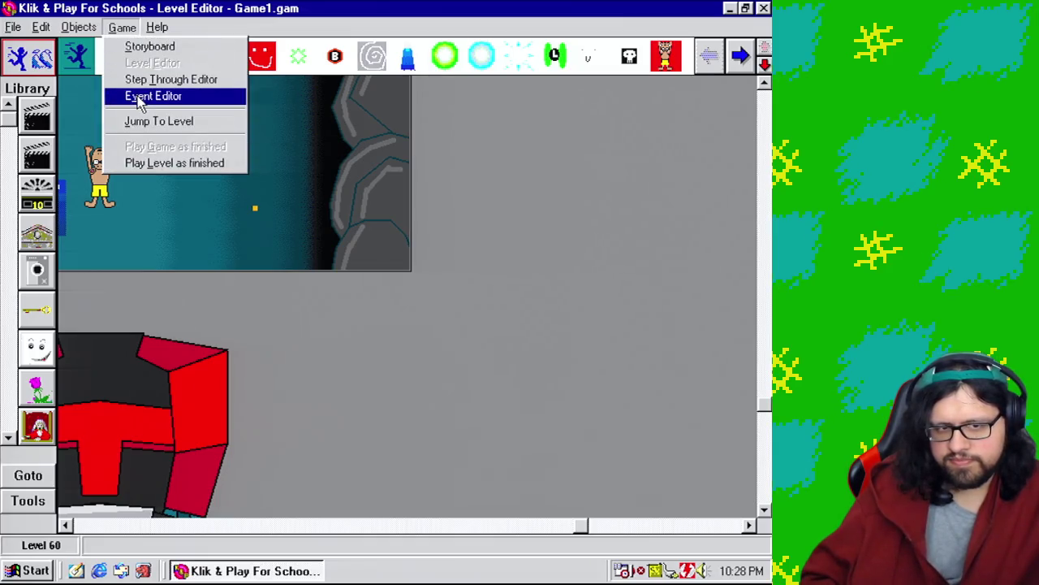
{"action": "left_click", "coordinate": [140, 98]}
{"action": "left_click", "coordinate": [122, 27]}
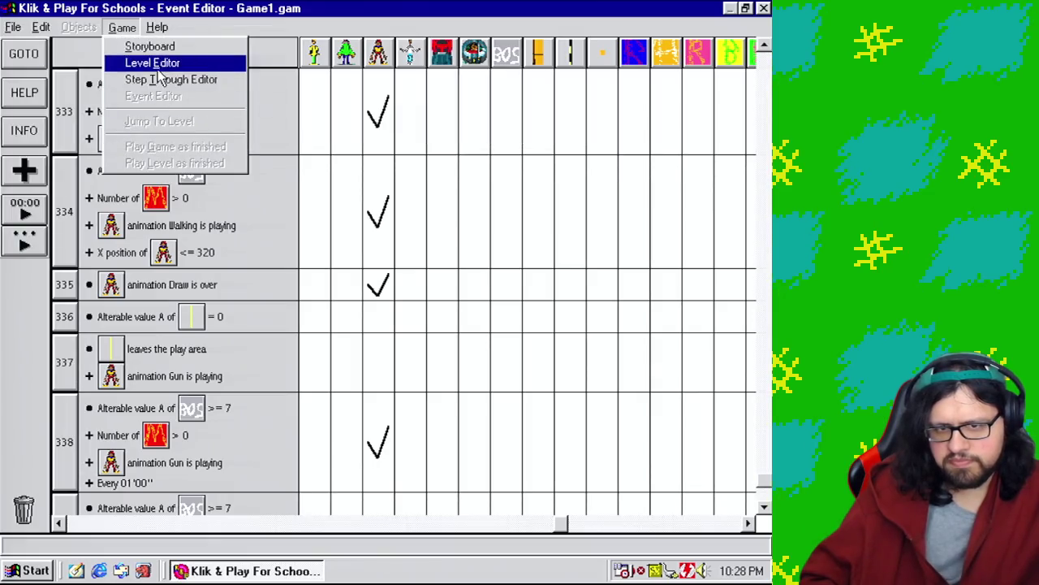
{"action": "left_click", "coordinate": [158, 65]}
{"action": "left_click", "coordinate": [122, 26]}
{"action": "left_click", "coordinate": [167, 168]}
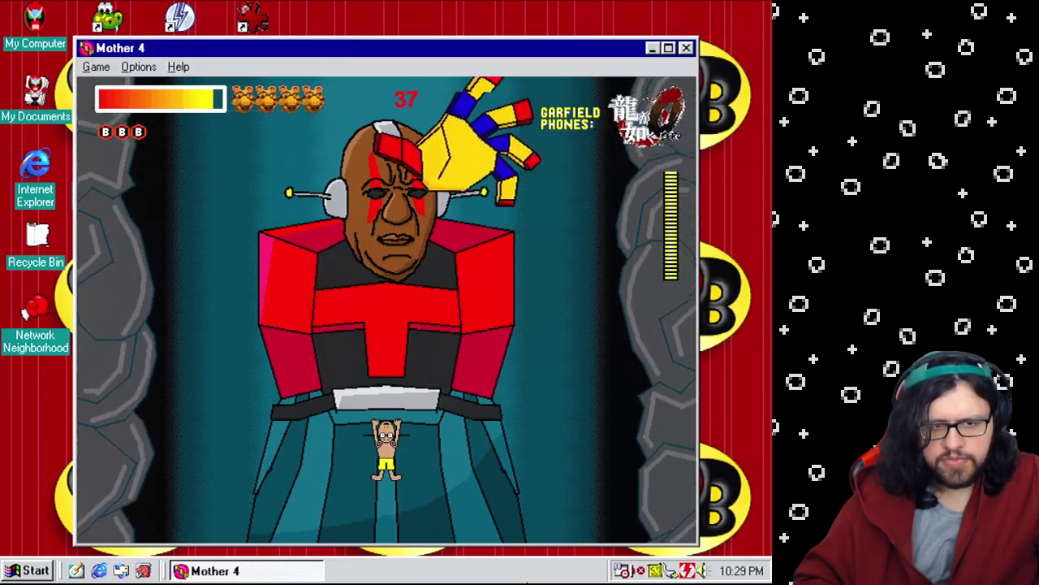
Run the player left and right between lanes to dodge the boss's gun swings and punch.
{"action": "key", "text": "Left"}
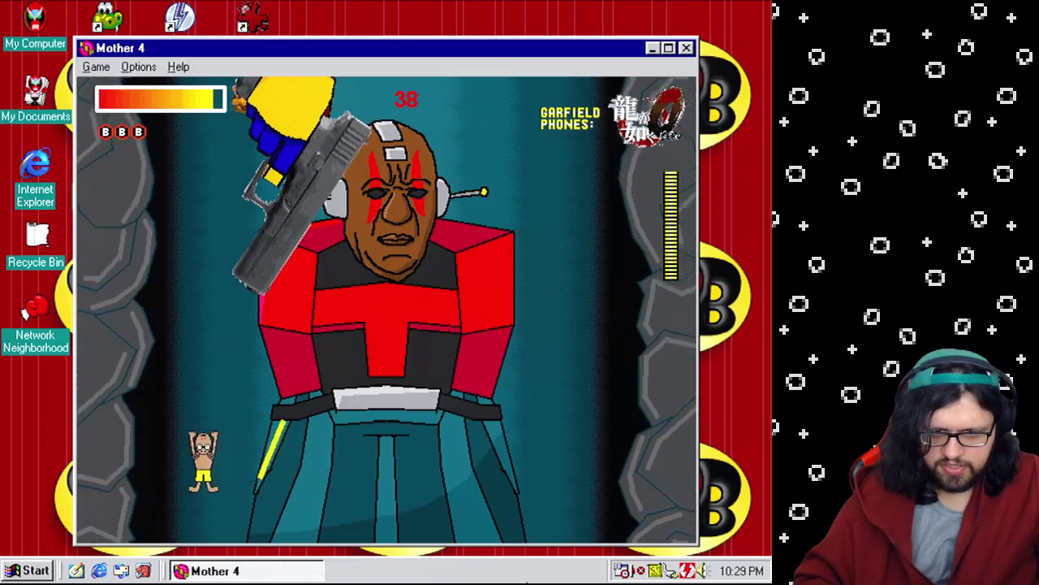
{"action": "key", "text": "Right"}
{"action": "key", "text": "Left"}
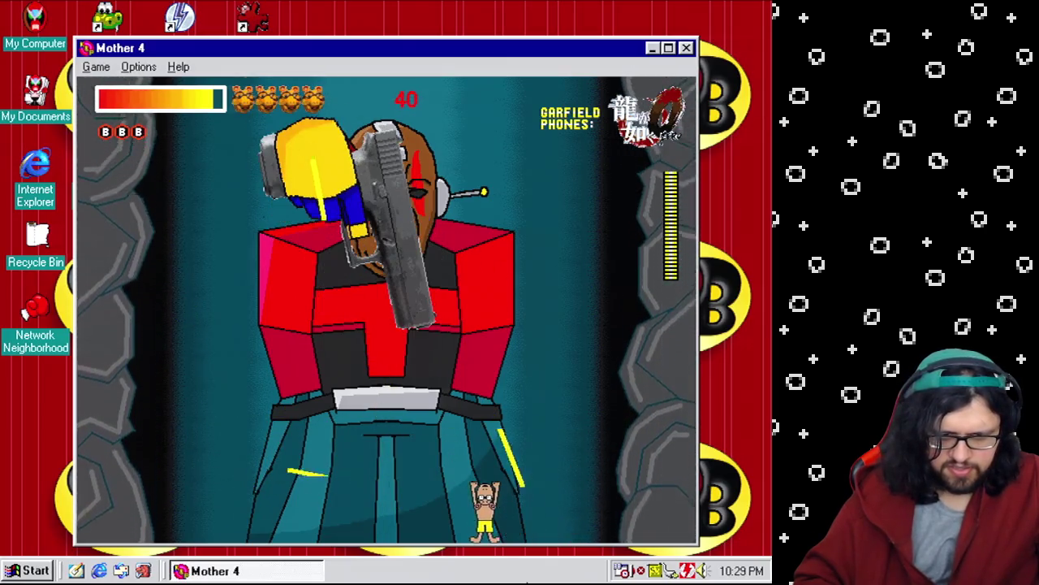
{"action": "key", "text": "Right"}
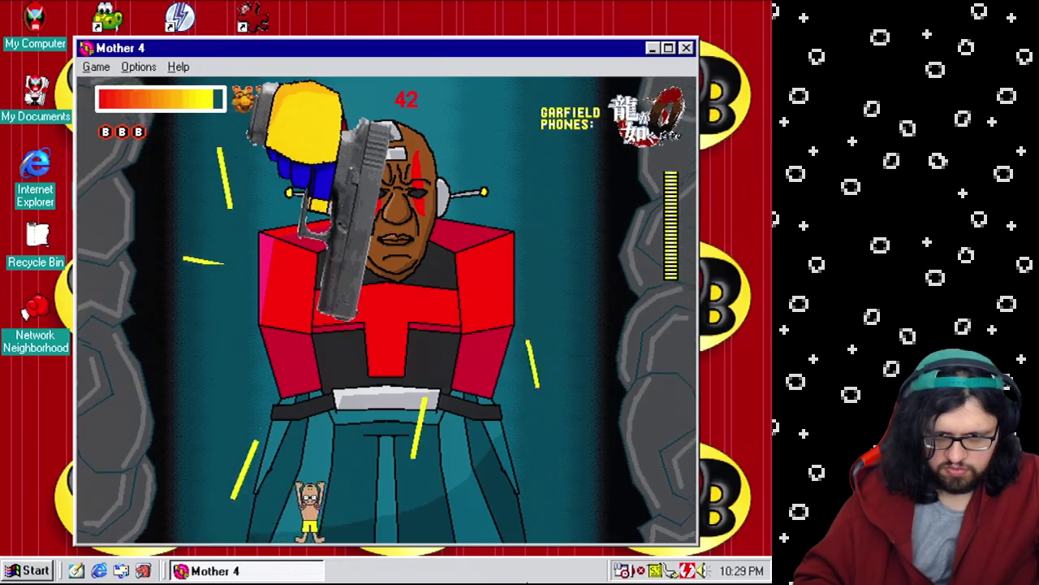
{"action": "key", "text": "Left"}
{"action": "key", "text": "Right"}
{"action": "key", "text": "Left"}
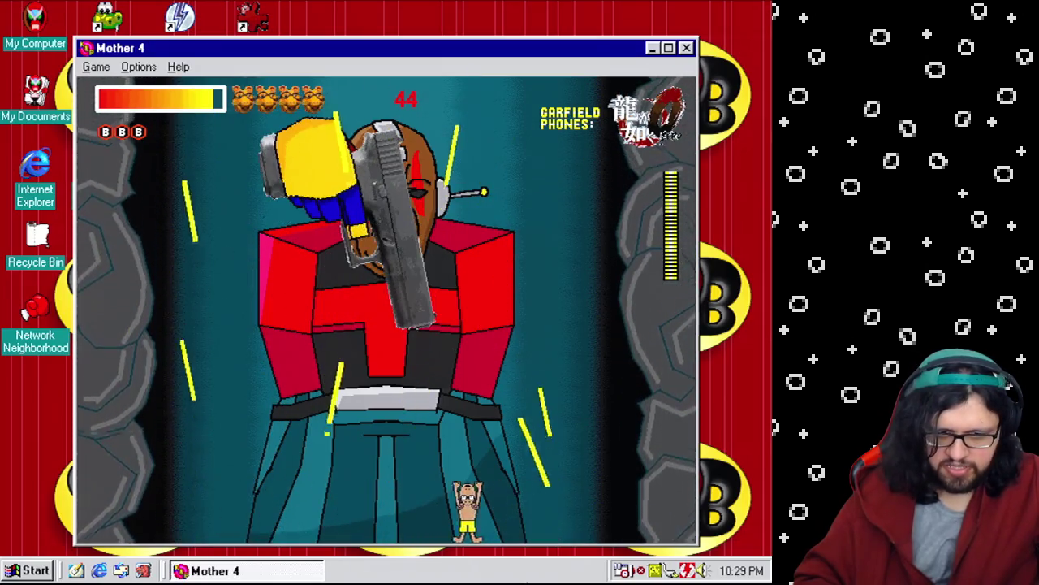
{"action": "key", "text": "Right"}
{"action": "key", "text": "Right"}
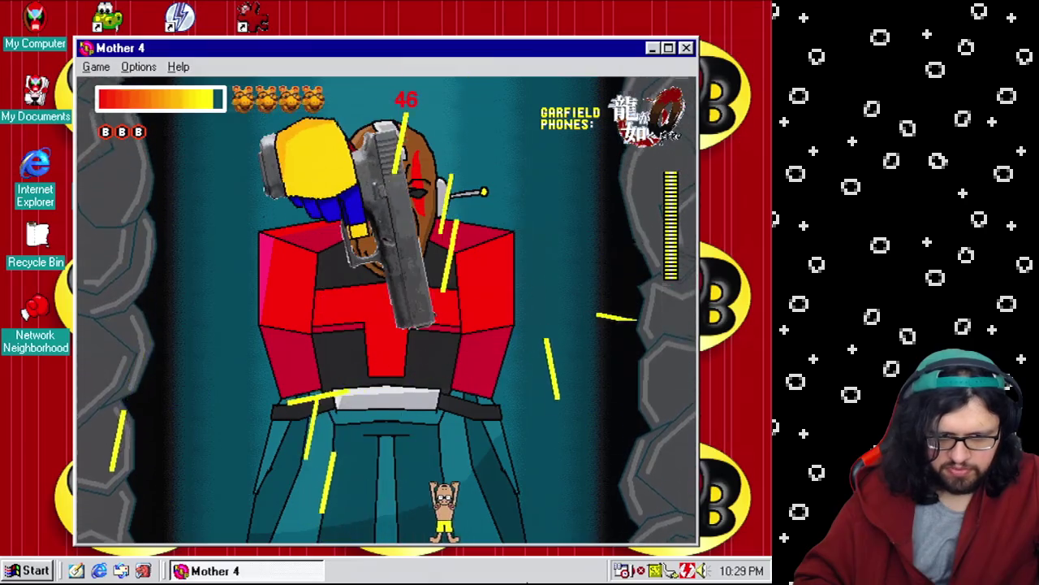
{"action": "key", "text": "Left"}
{"action": "key", "text": "Left"}
{"action": "key", "text": "Right"}
{"action": "key", "text": "Left"}
{"action": "key", "text": "Right"}
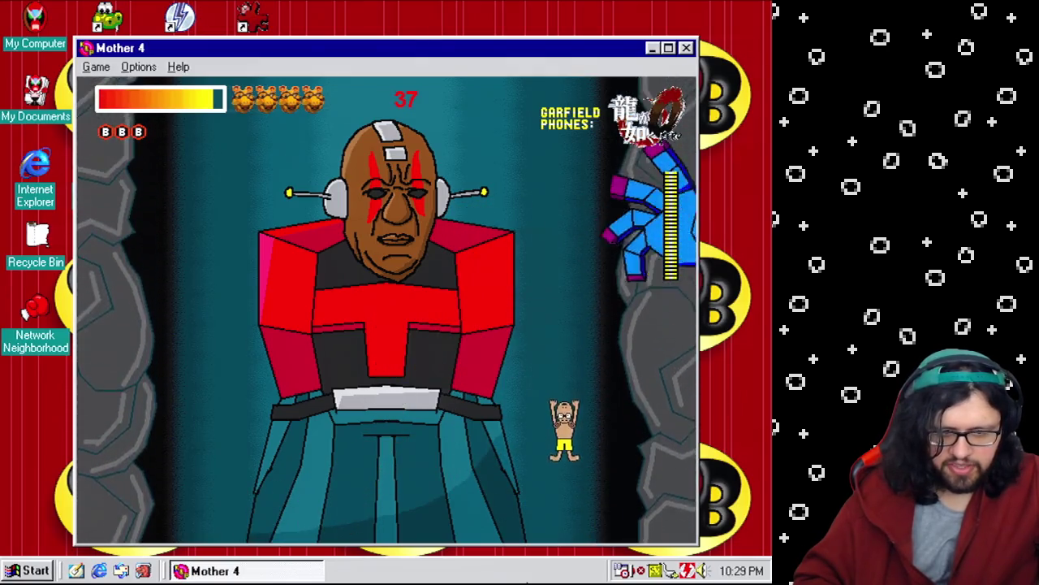
Dodge the dropping hammer arm, jump onto the boss's body, and run under the pink hand.
{"action": "key", "text": "Left"}
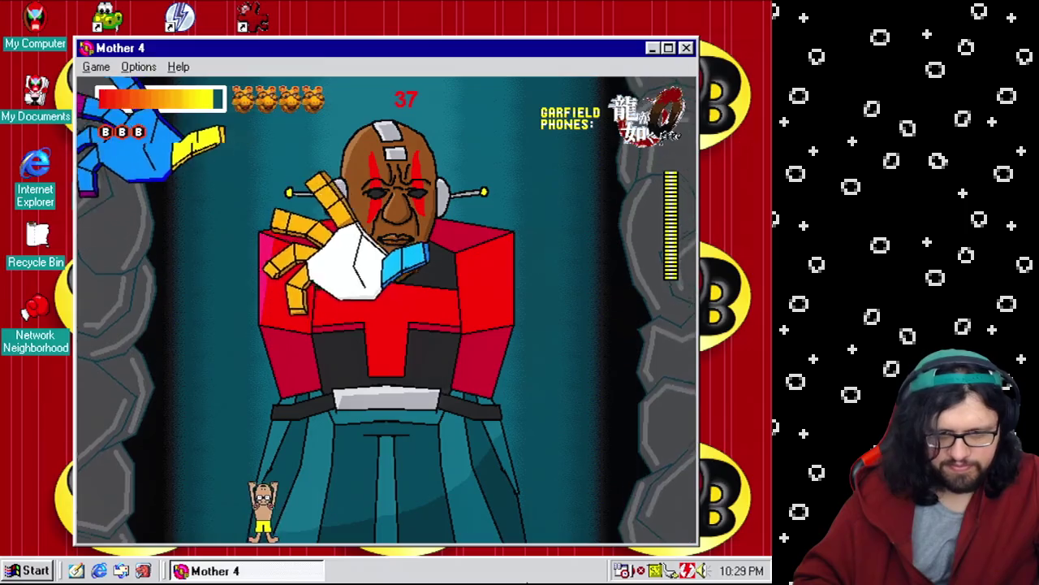
{"action": "key", "text": "Right"}
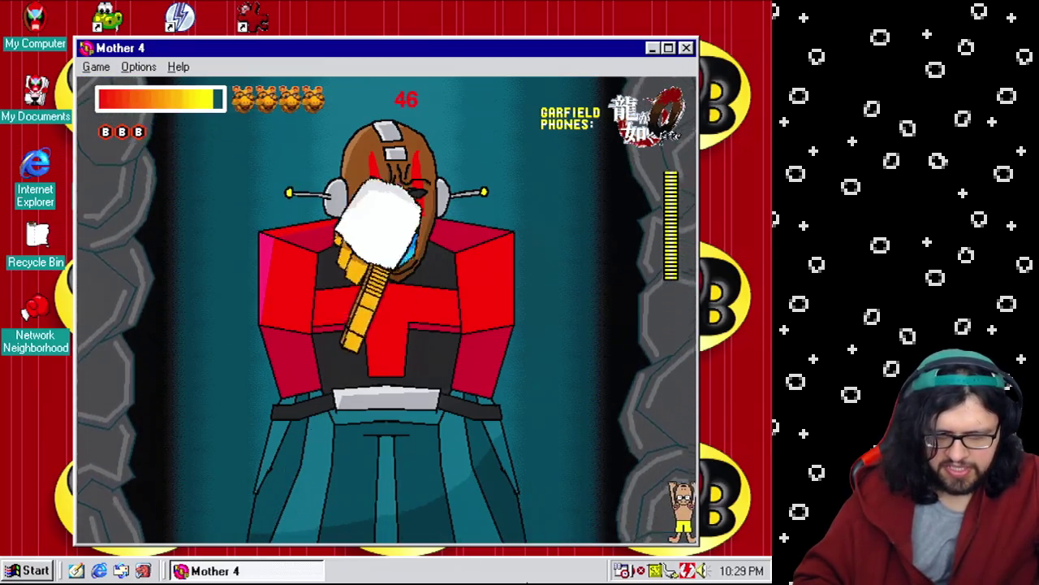
{"action": "key", "text": "Left"}
{"action": "key", "text": "Left"}
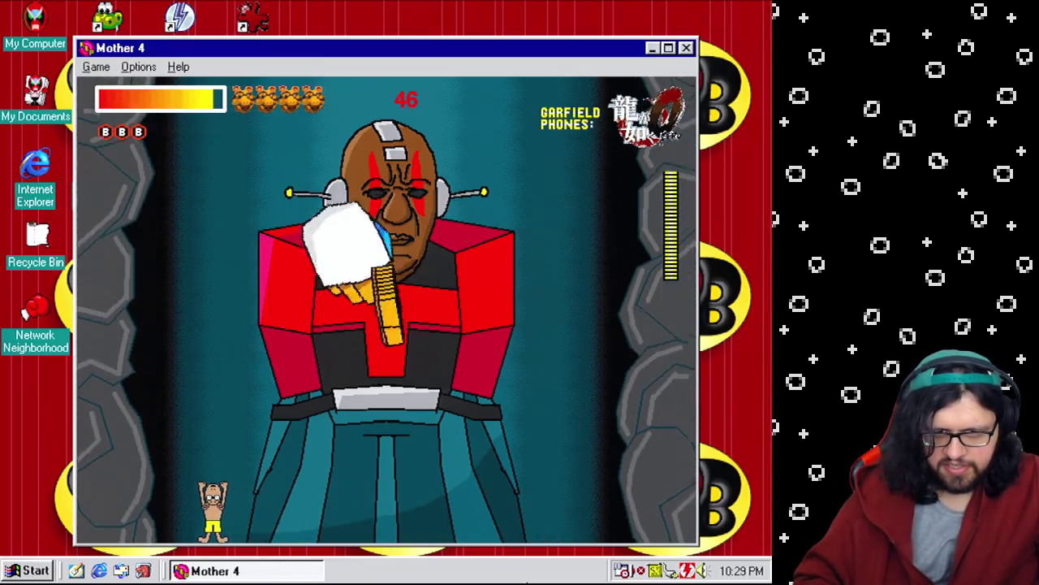
{"action": "key", "text": "Left"}
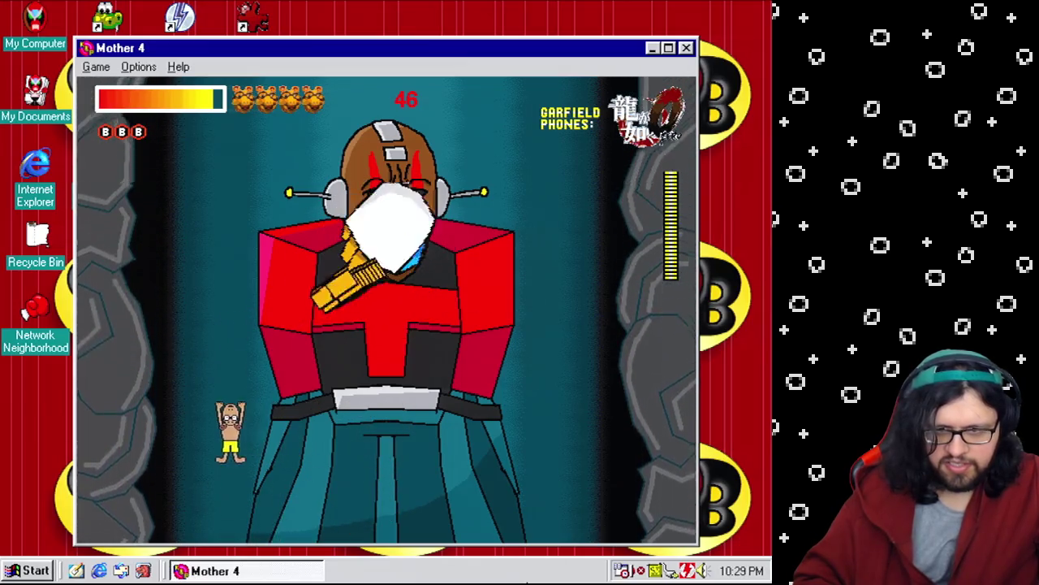
{"action": "key", "text": "Right"}
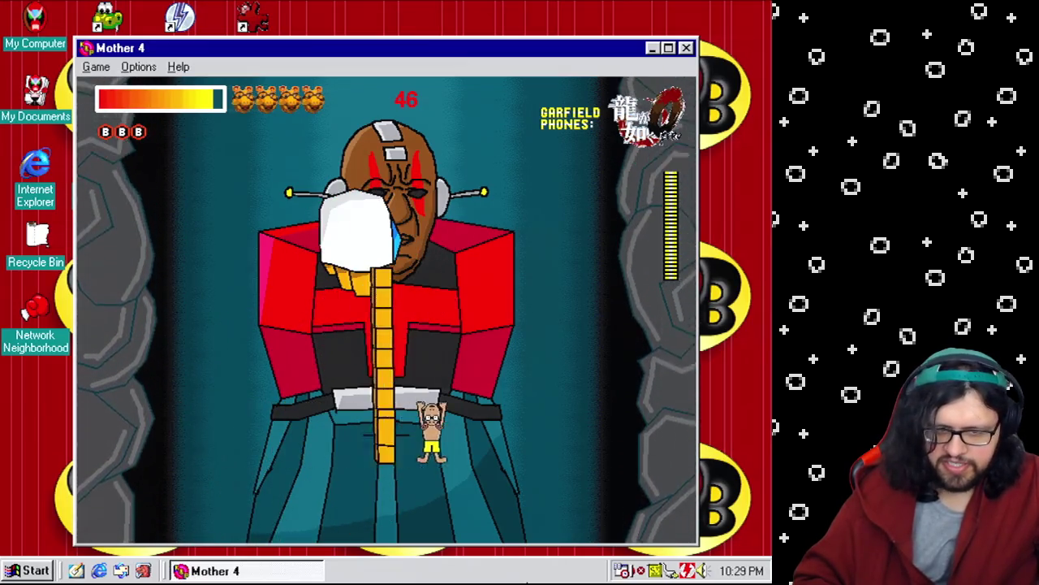
{"action": "key", "text": "Left"}
{"action": "key", "text": "Up"}
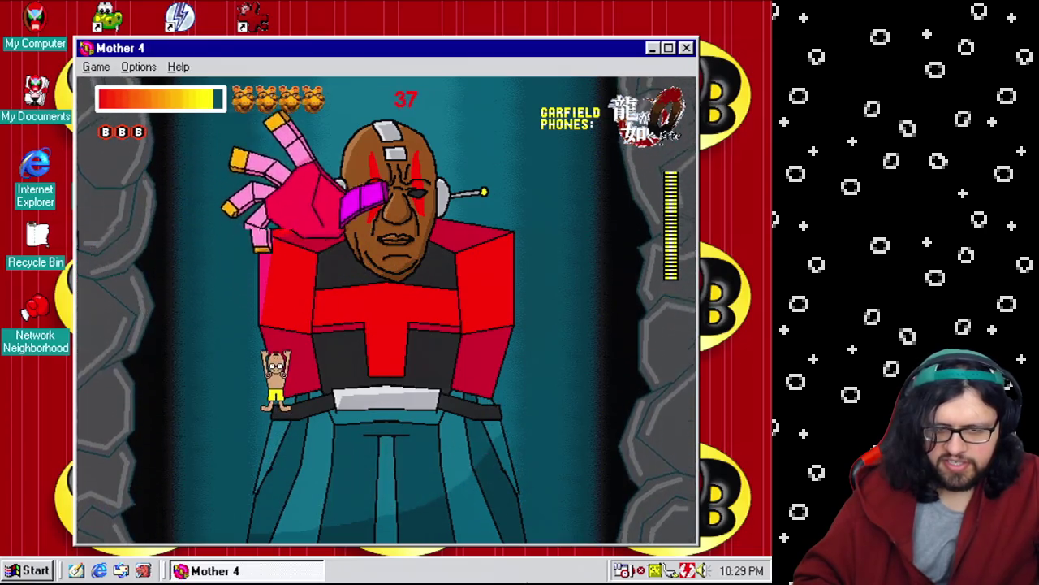
{"action": "key", "text": "Right"}
{"action": "key", "text": "Left"}
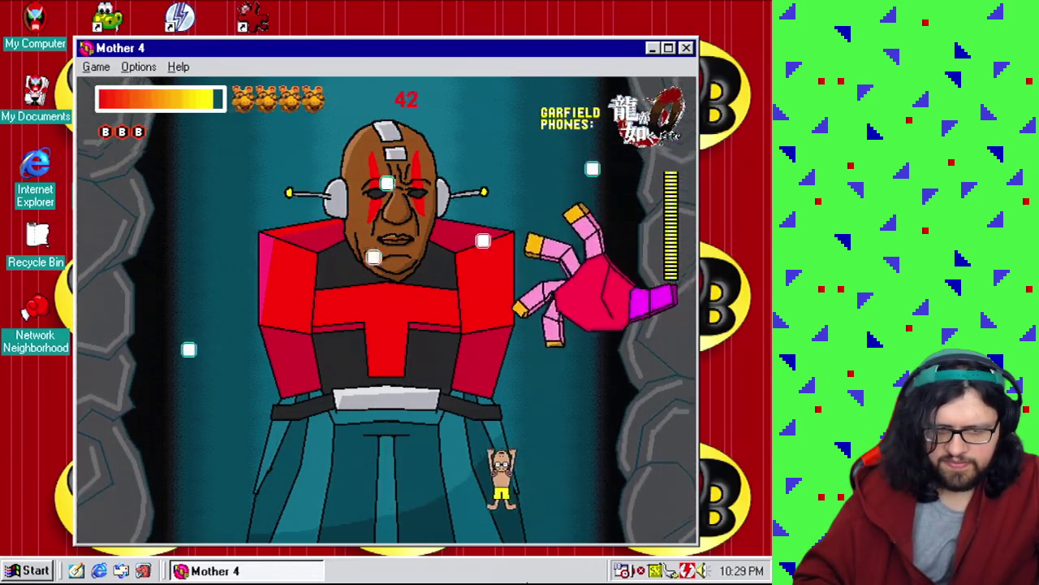
Weave the player around the pink hand's sweeps, jumping up beside the boss.
{"action": "key", "text": "Right"}
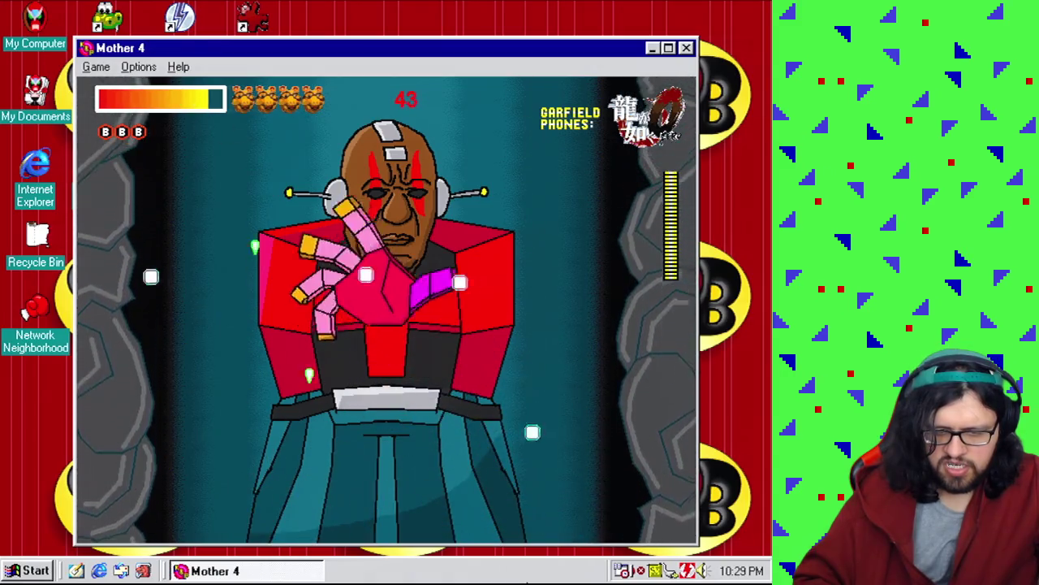
{"action": "key", "text": "Left"}
{"action": "key", "text": "Right"}
{"action": "key", "text": "Right"}
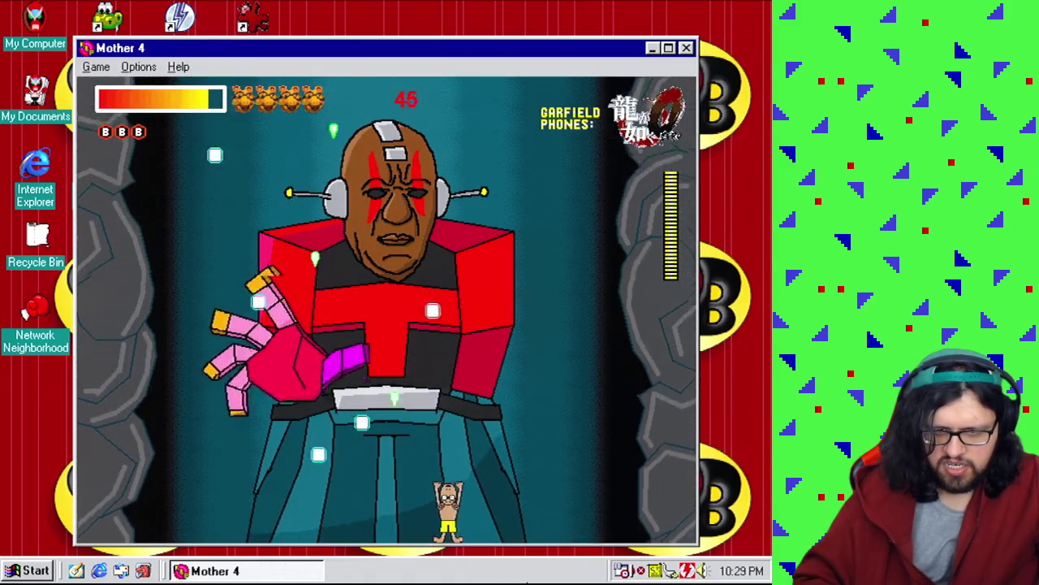
{"action": "key", "text": "Left"}
{"action": "key", "text": "Right"}
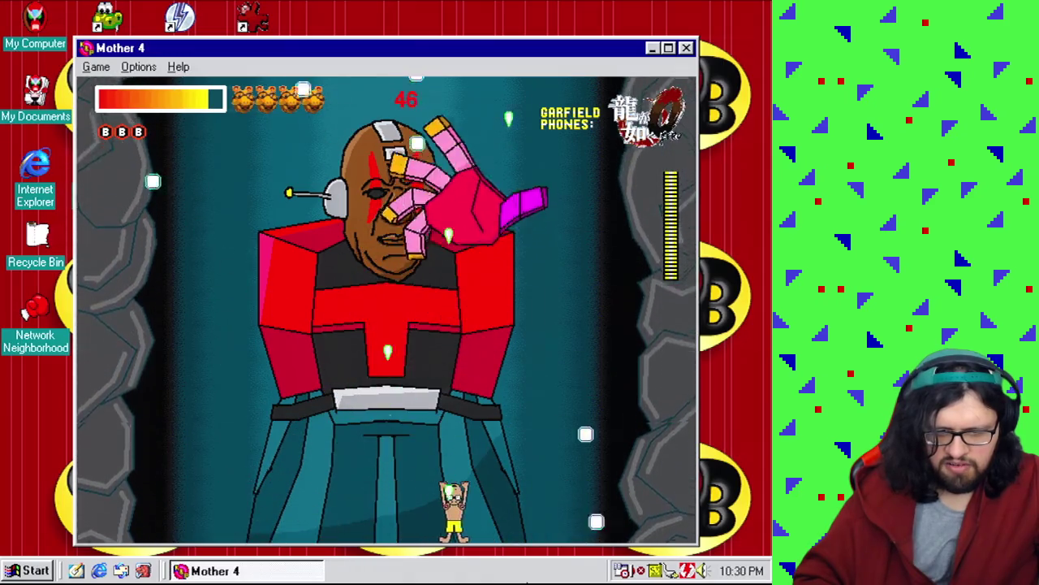
{"action": "key", "text": "Left"}
{"action": "key", "text": "Left"}
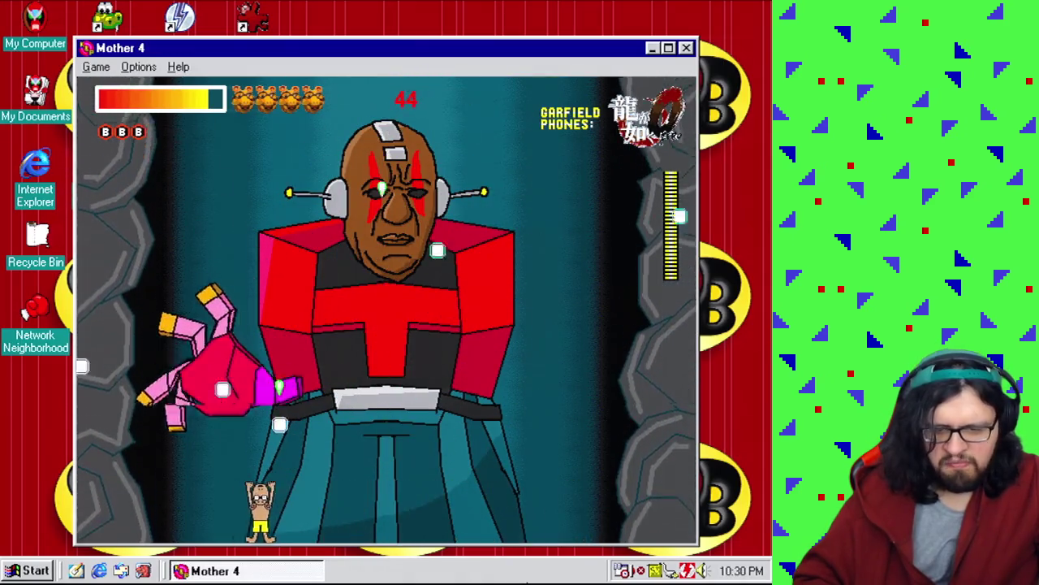
{"action": "key", "text": "Right"}
{"action": "key", "text": "Up"}
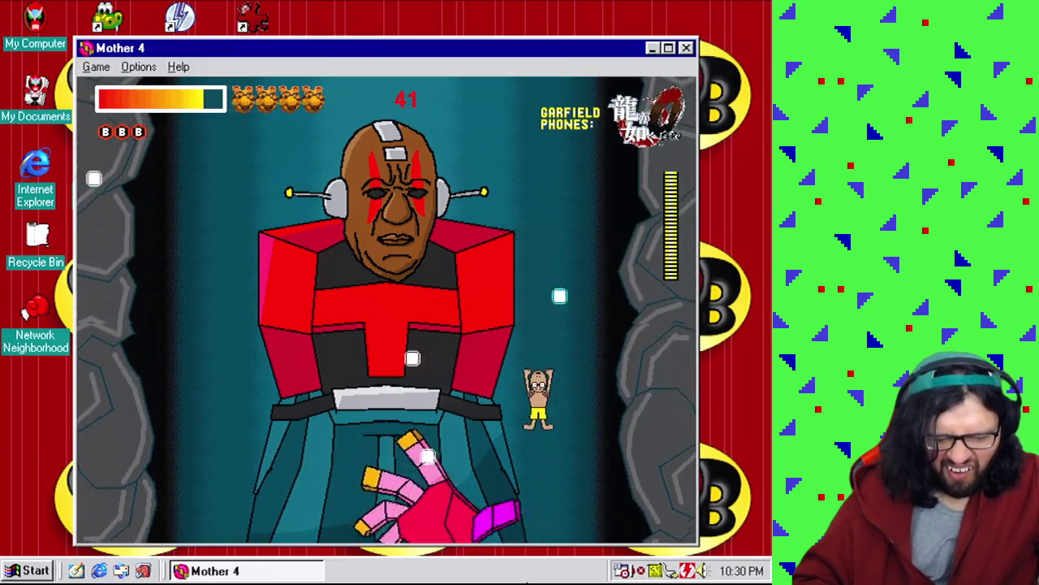
{"action": "key", "text": "Left"}
{"action": "key", "text": "Left"}
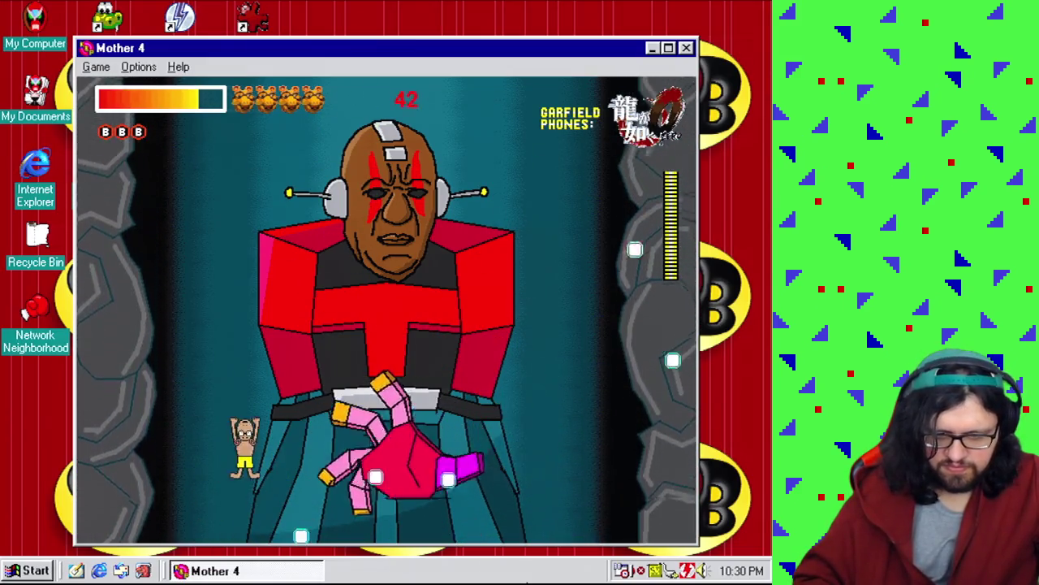
{"action": "key", "text": "Right"}
{"action": "key", "text": "Left"}
{"action": "key", "text": "Right"}
{"action": "key", "text": "Right"}
{"action": "key", "text": "Left"}
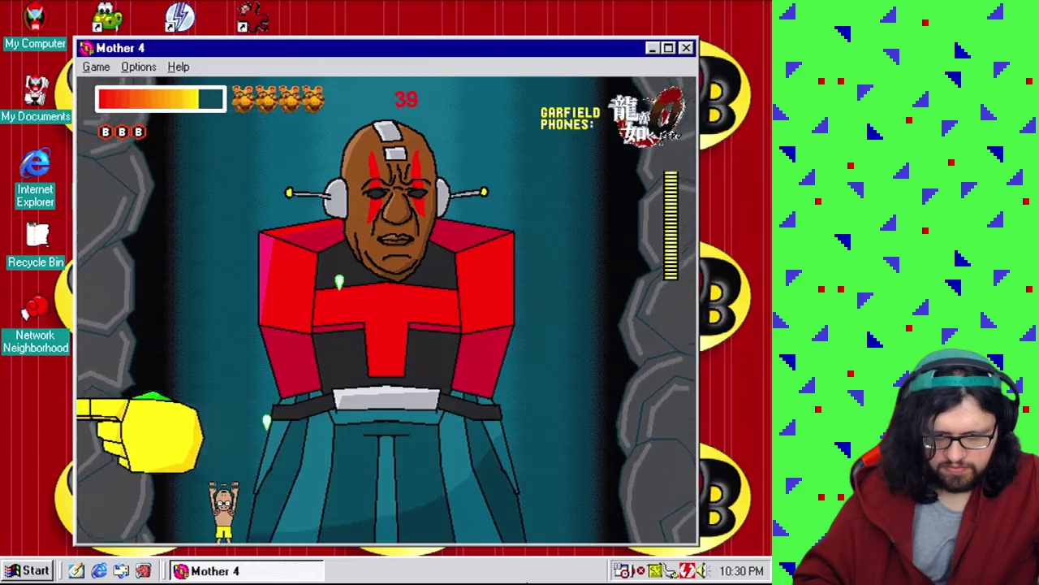
{"action": "key", "text": "Right"}
{"action": "key", "text": "Left"}
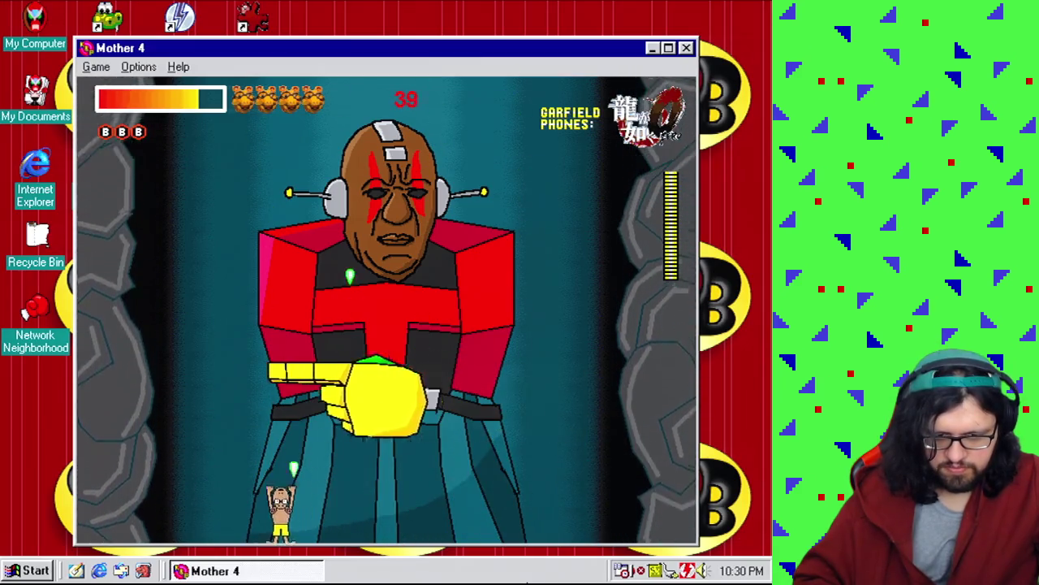
{"action": "key", "text": "Right"}
{"action": "key", "text": "Left"}
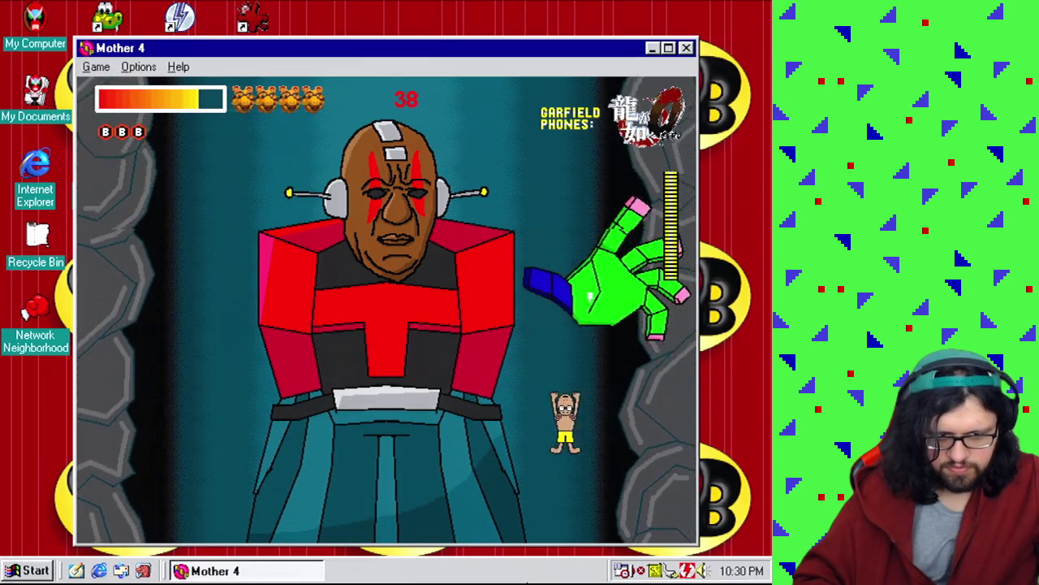
Keep dodging past the central hand and between its incoming bullets.
{"action": "key", "text": "Left"}
{"action": "key", "text": "Right"}
{"action": "key", "text": "Left"}
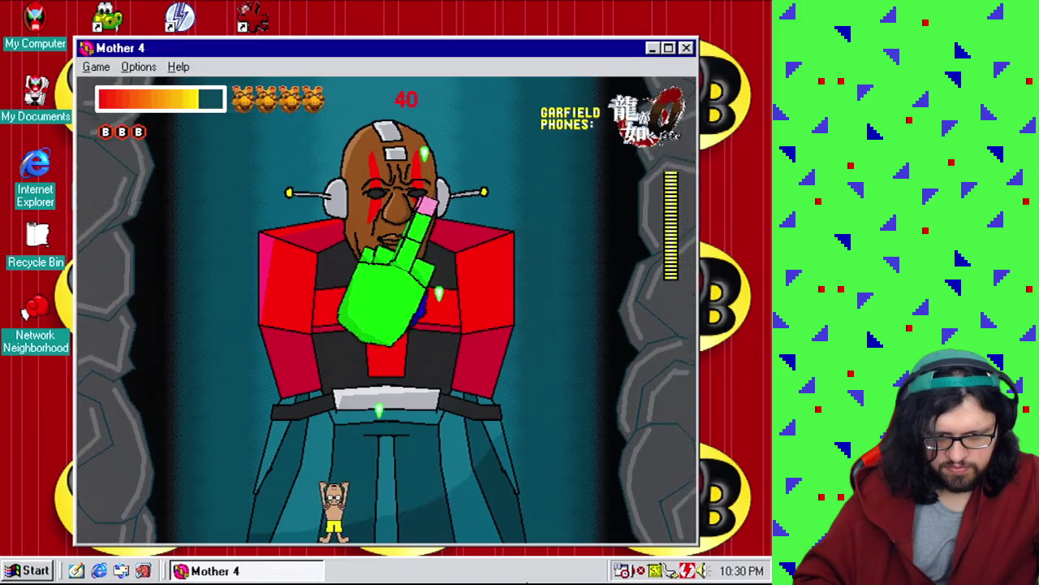
{"action": "key", "text": "Right"}
{"action": "key", "text": "Left"}
{"action": "key", "text": "Right"}
{"action": "key", "text": "Left"}
{"action": "key", "text": "Right"}
{"action": "key", "text": "Left"}
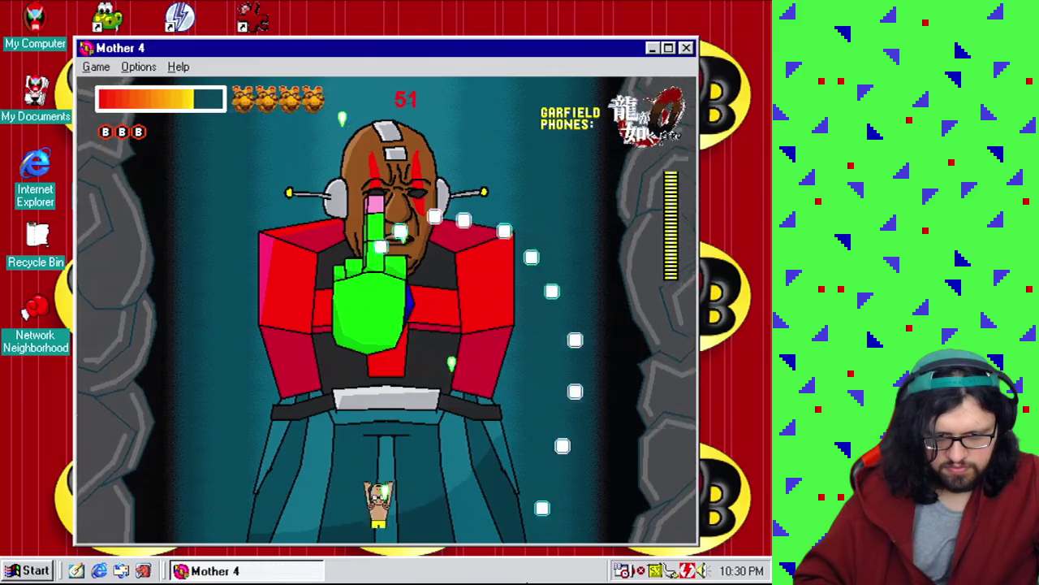
{"action": "key", "text": "Right"}
{"action": "key", "text": "Left"}
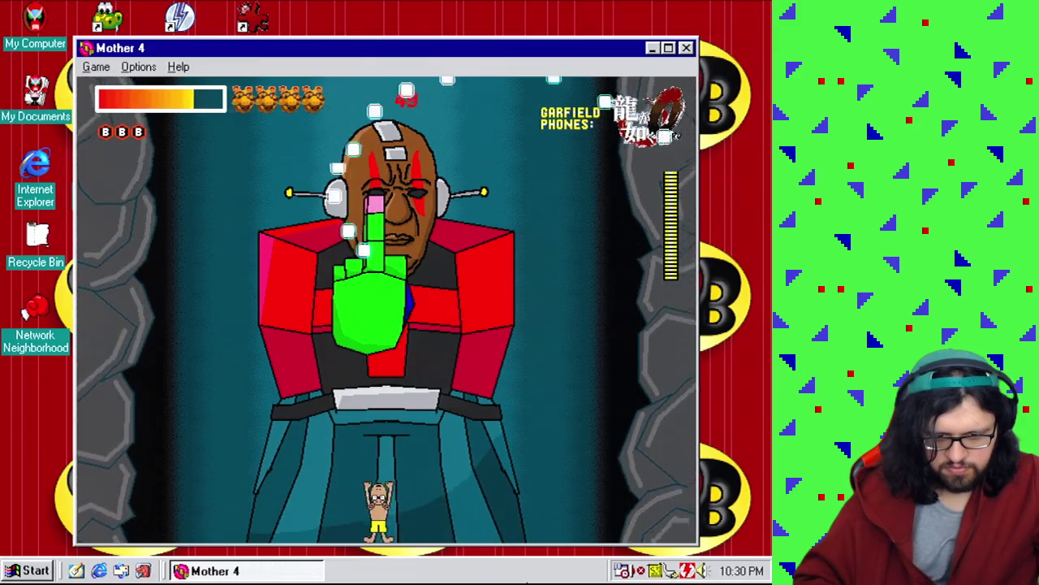
{"action": "key", "text": "Left"}
{"action": "key", "text": "Left"}
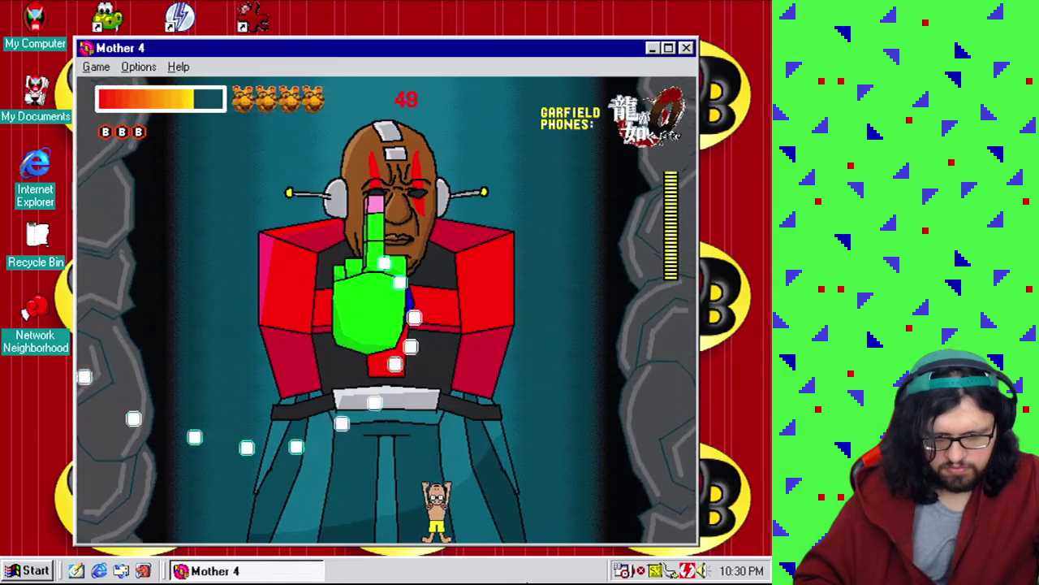
Dodge the boss's gun and punch attacks, then end the playtest with Escape.
{"action": "key", "text": "Left"}
{"action": "key", "text": "Right"}
{"action": "key", "text": "Left"}
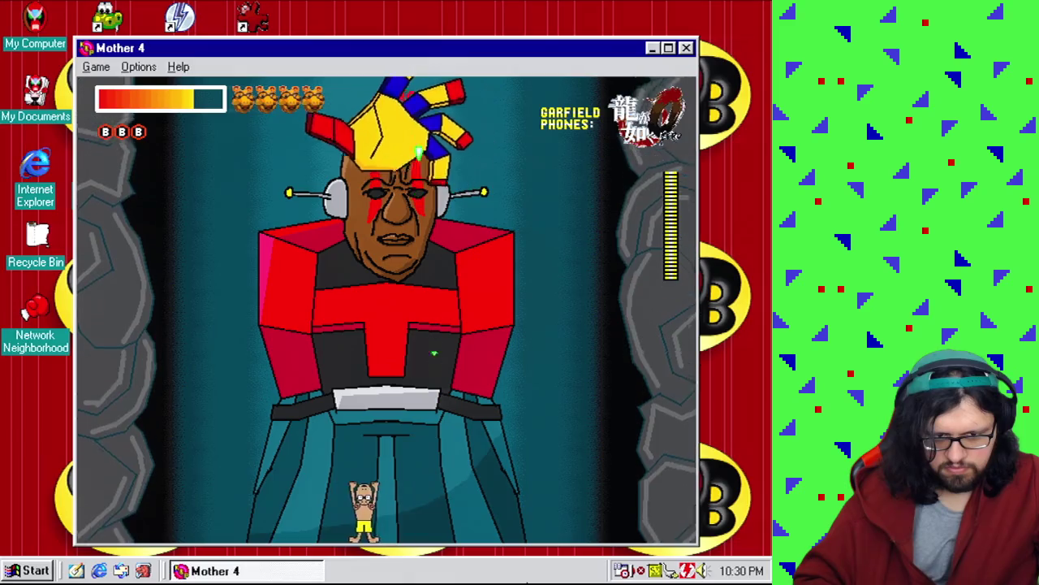
{"action": "key", "text": "Left"}
{"action": "key", "text": "Right"}
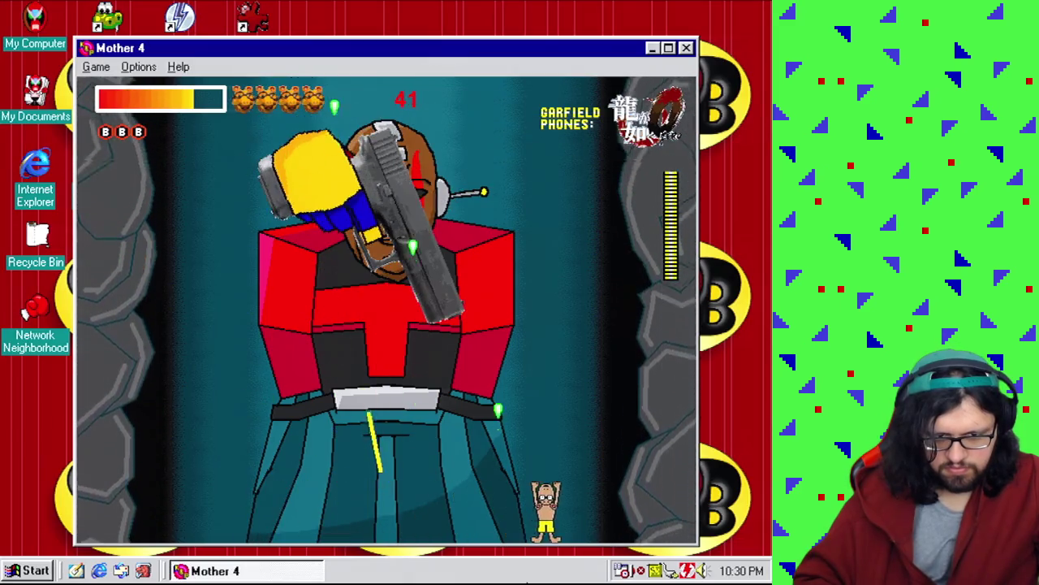
{"action": "key", "text": "Left"}
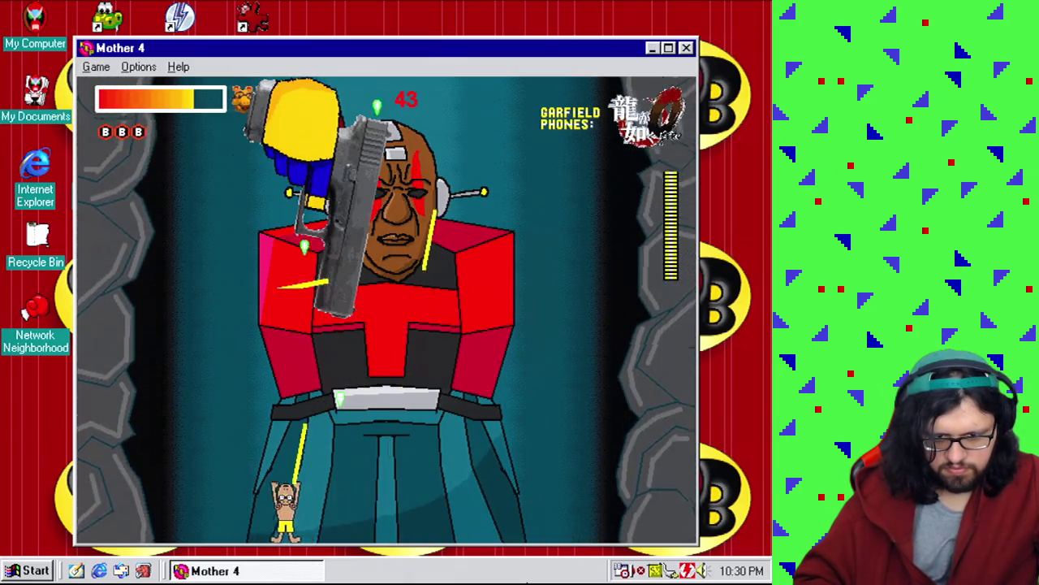
{"action": "key", "text": "Right"}
{"action": "key", "text": "Left"}
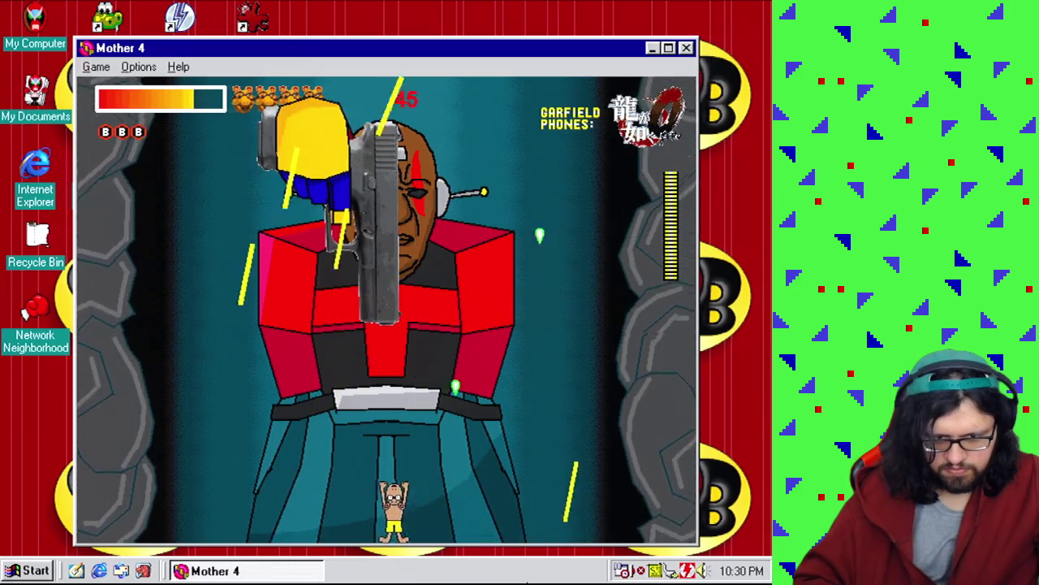
{"action": "key", "text": "Right"}
{"action": "key", "text": "Left"}
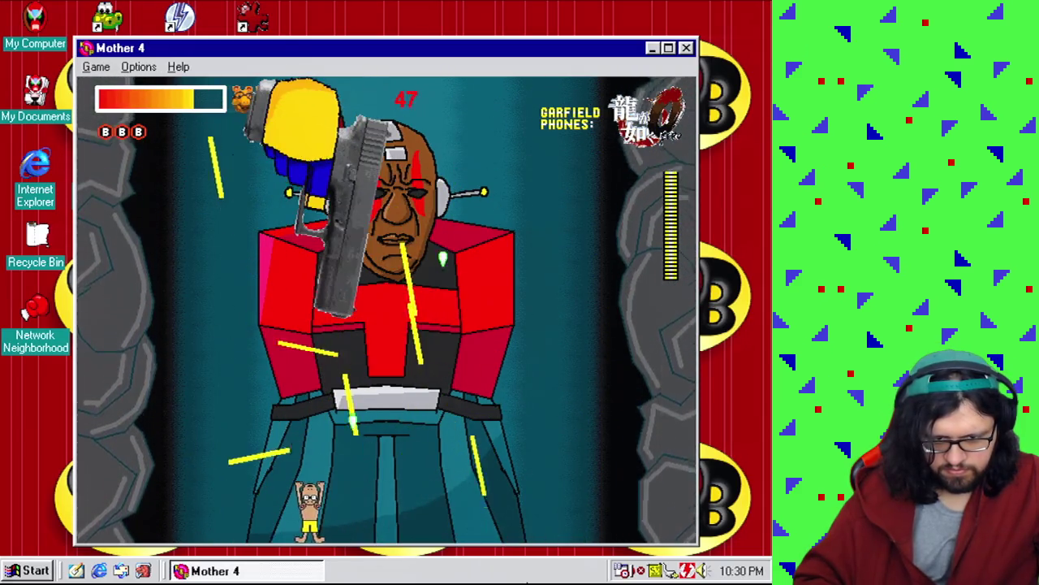
{"action": "key", "text": "Right"}
{"action": "key", "text": "Left"}
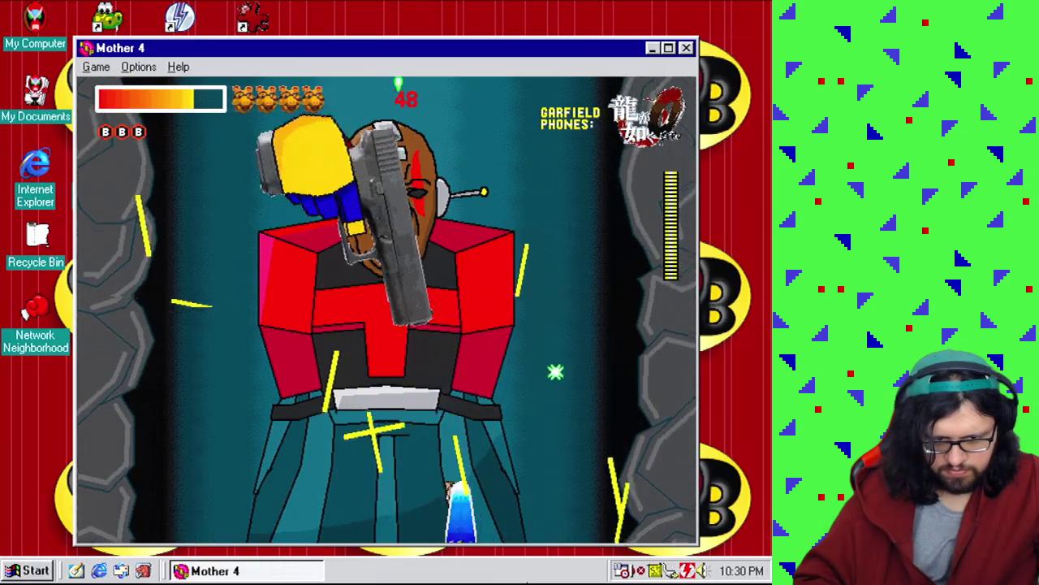
{"action": "key", "text": "Right"}
{"action": "key", "text": "Right"}
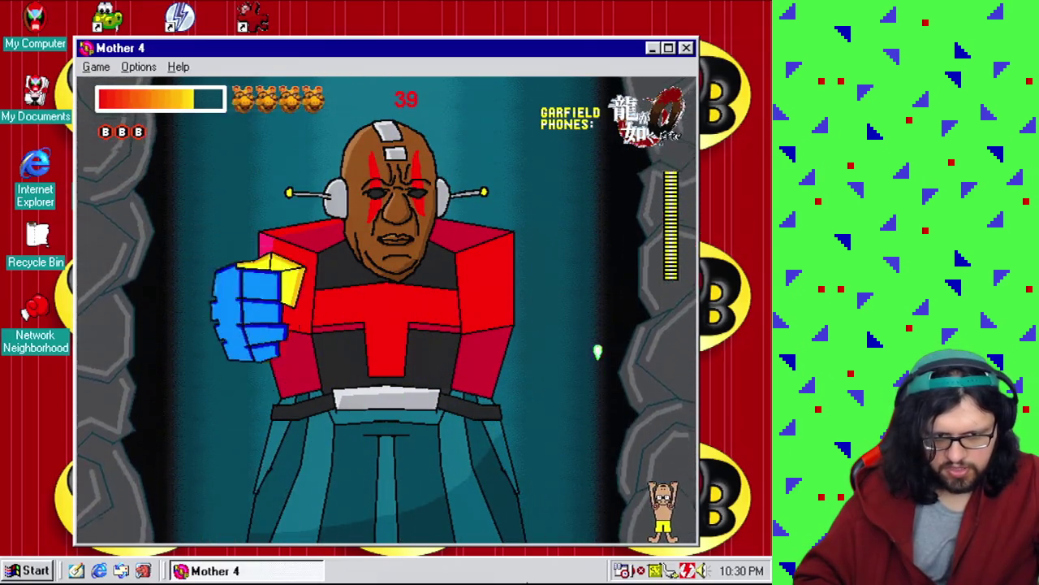
{"action": "key", "text": "Left"}
{"action": "key", "text": "Left"}
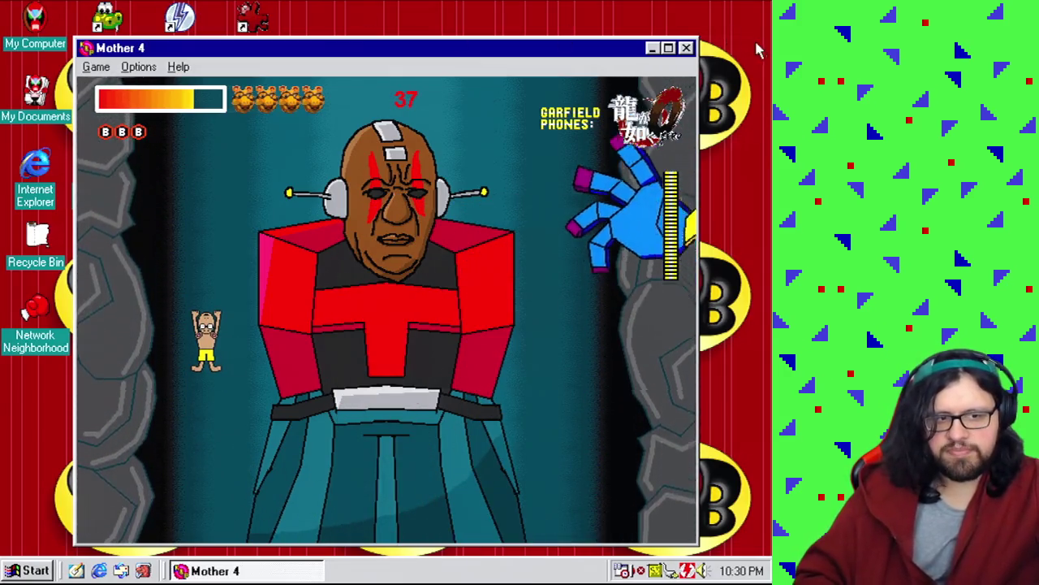
{"action": "key", "text": "Escape"}
{"action": "left_click", "coordinate": [12, 27]}
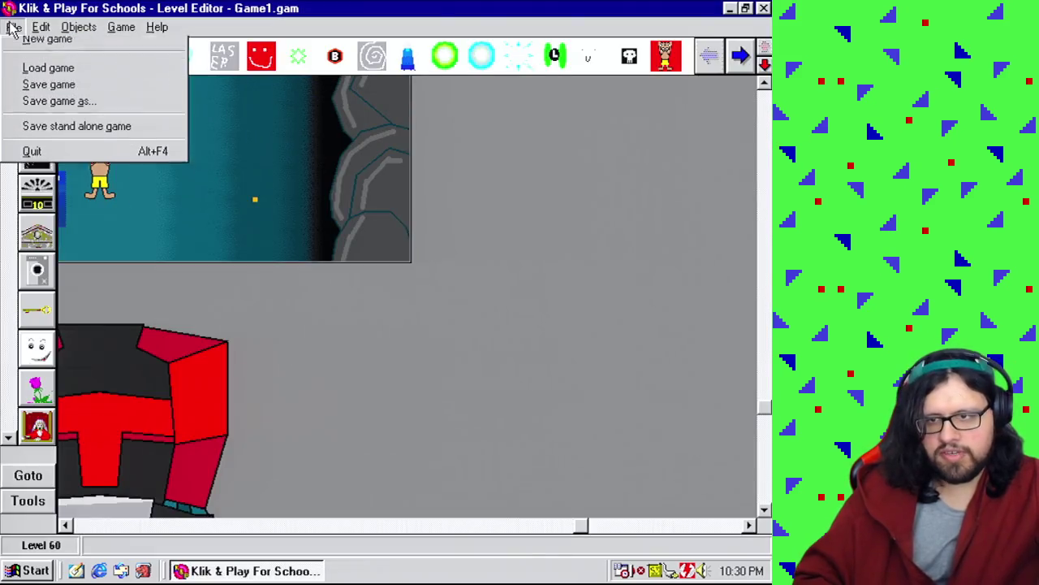
Save the game as Game1.gam, described as Mother 4, and scroll the level view.
{"action": "left_click", "coordinate": [42, 92]}
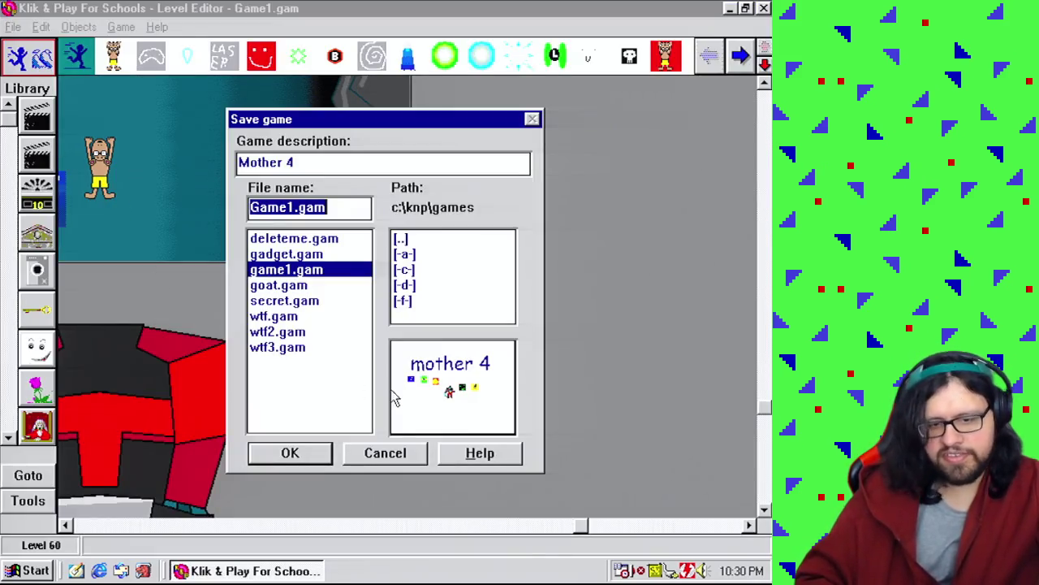
{"action": "left_click", "coordinate": [325, 459]}
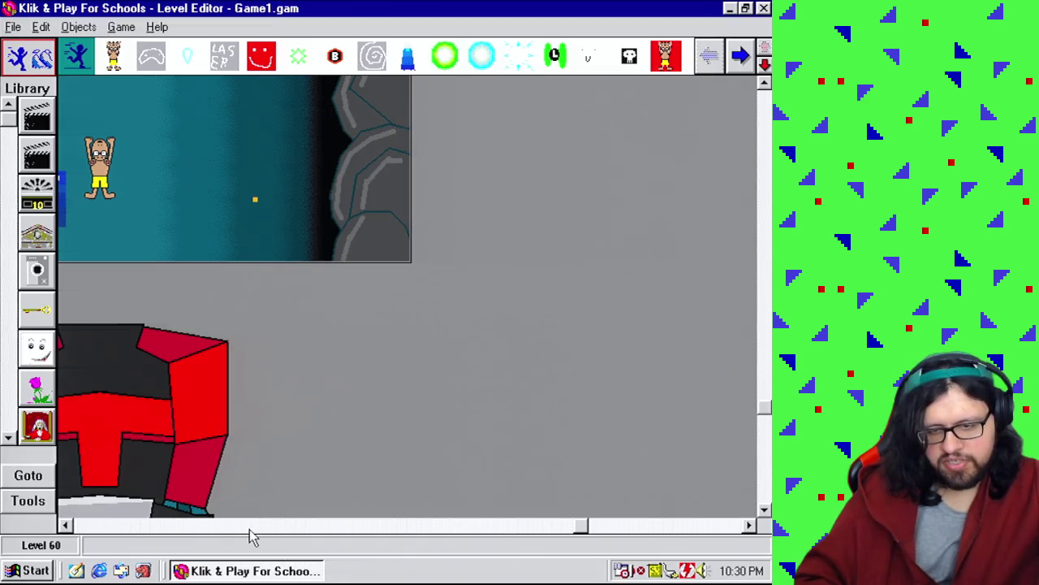
{"action": "left_click", "coordinate": [248, 526]}
{"action": "left_click", "coordinate": [766, 207]}
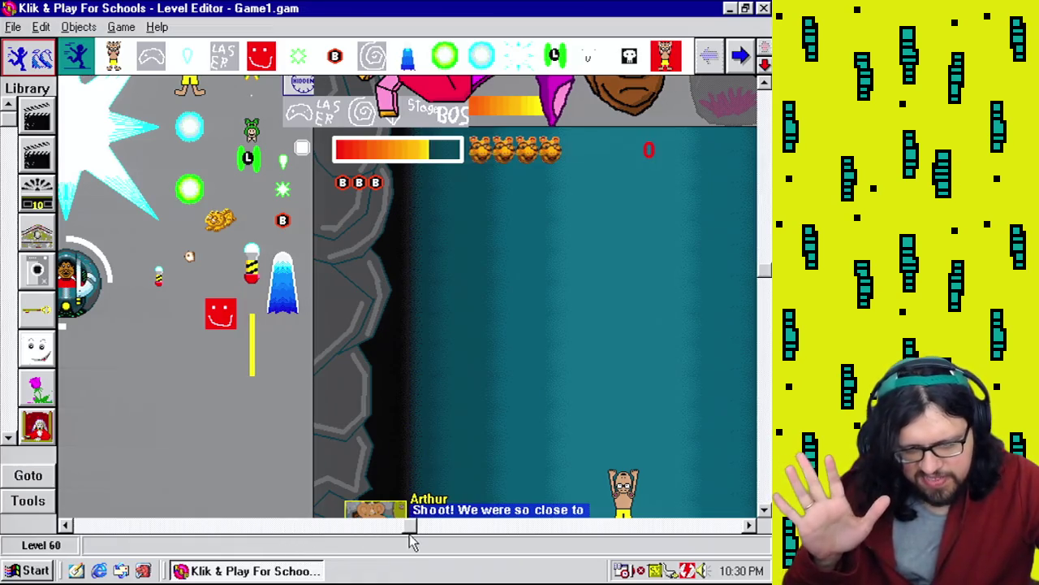
{"action": "left_click", "coordinate": [381, 524]}
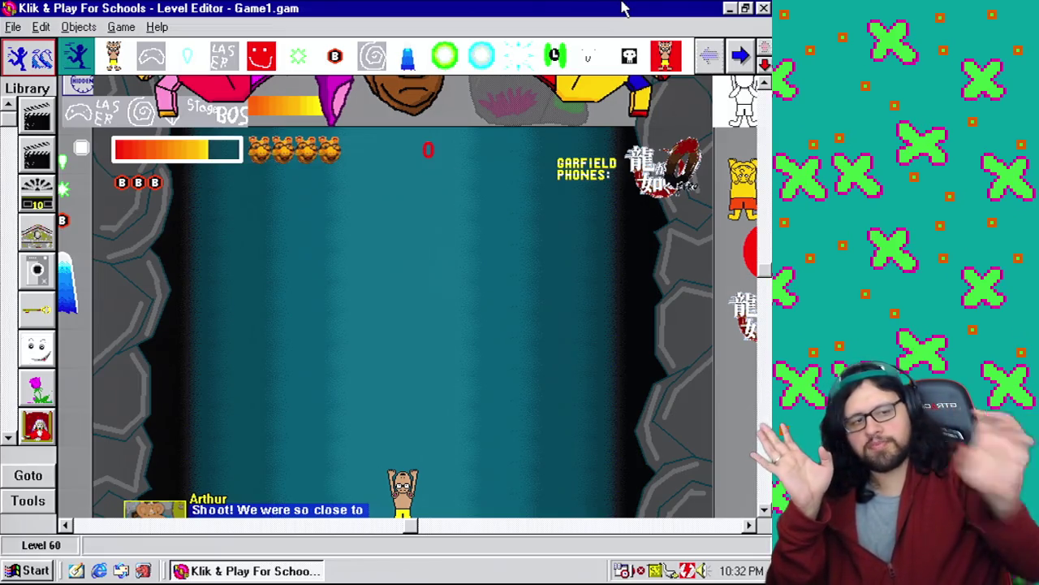
Bring up the object options for Mushmouth, the ball-movement active object in the Level 60 arena.
{"action": "right_click", "coordinate": [577, 85]}
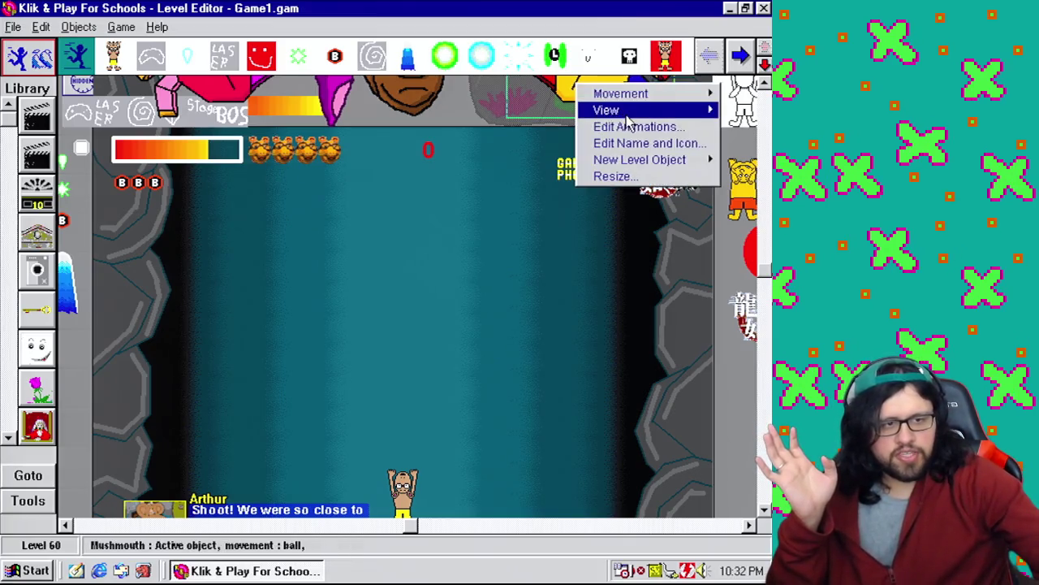
{"action": "left_click", "coordinate": [630, 126]}
{"action": "double_click", "coordinate": [160, 398]}
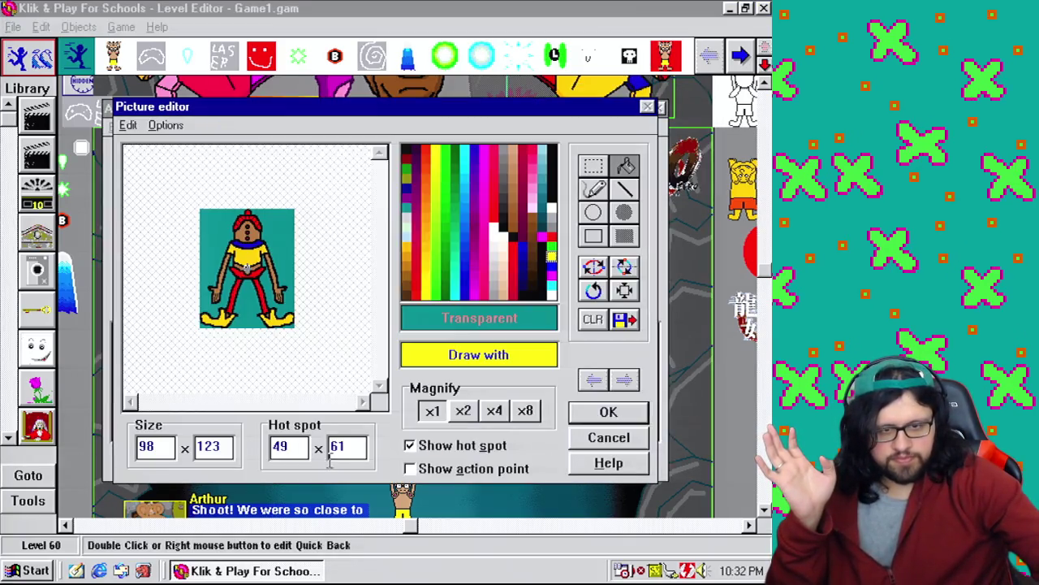
{"action": "left_click", "coordinate": [609, 413]}
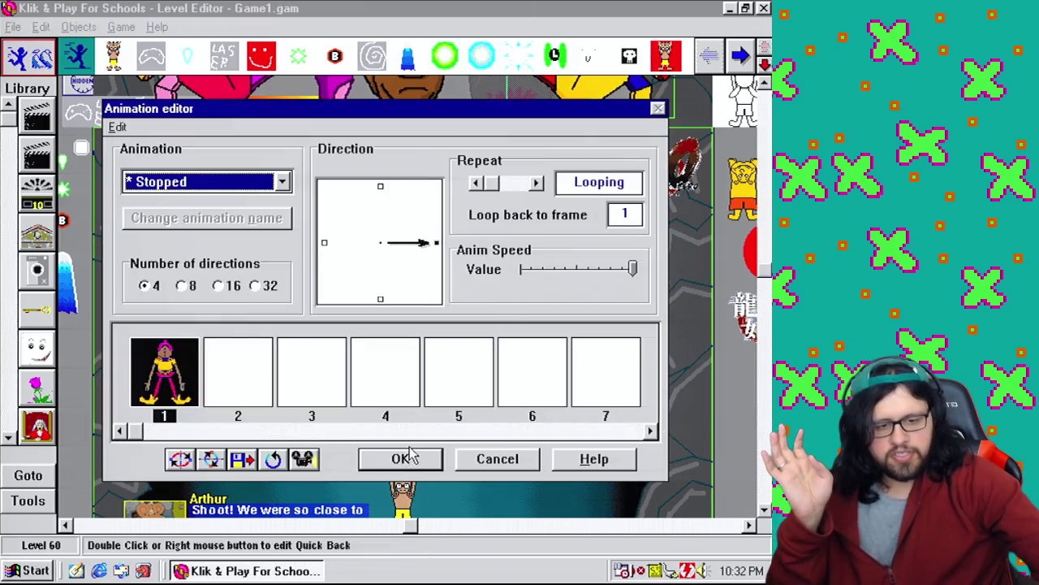
{"action": "left_click", "coordinate": [410, 455]}
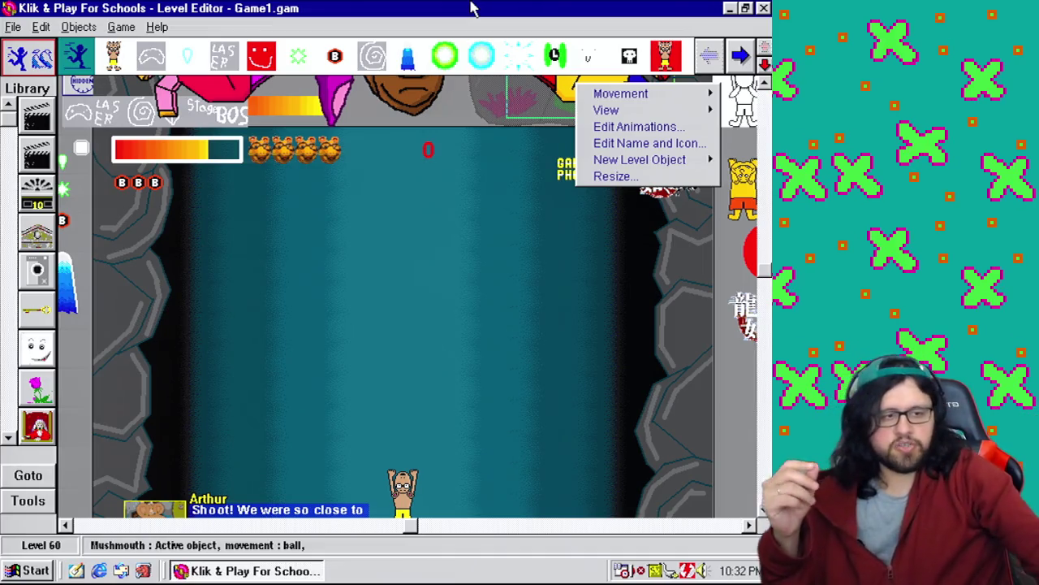
{"action": "left_click", "coordinate": [750, 446]}
Scroll up to the boss hands and bring up the options for the blue hand Russell.
{"action": "scroll", "coordinate": [723, 463], "scroll_direction": "up", "scroll_amount": 3}
{"action": "scroll", "coordinate": [723, 463], "scroll_direction": "down", "scroll_amount": 3}
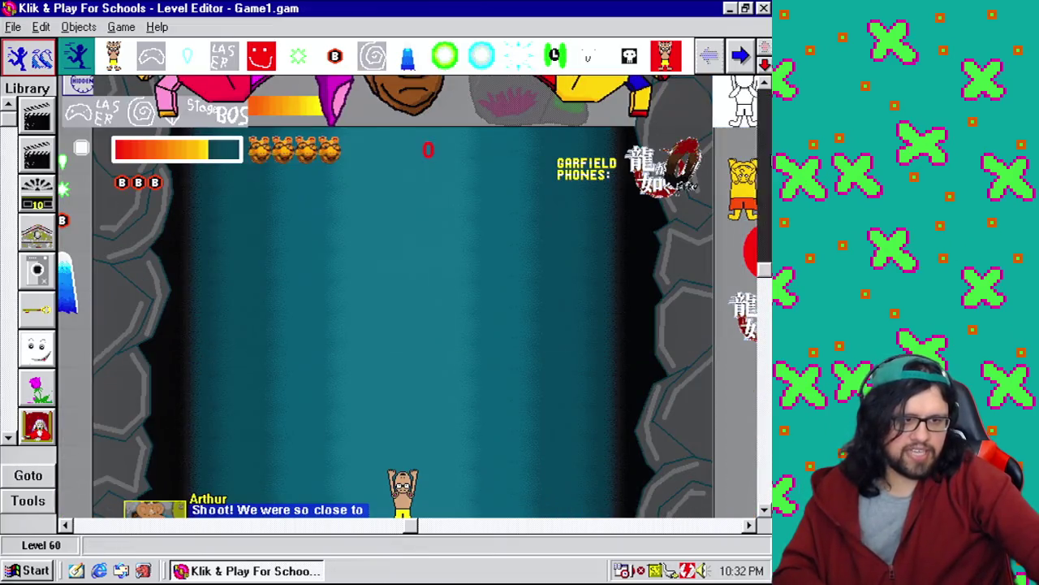
{"action": "scroll", "coordinate": [722, 463], "scroll_direction": "up", "scroll_amount": 3}
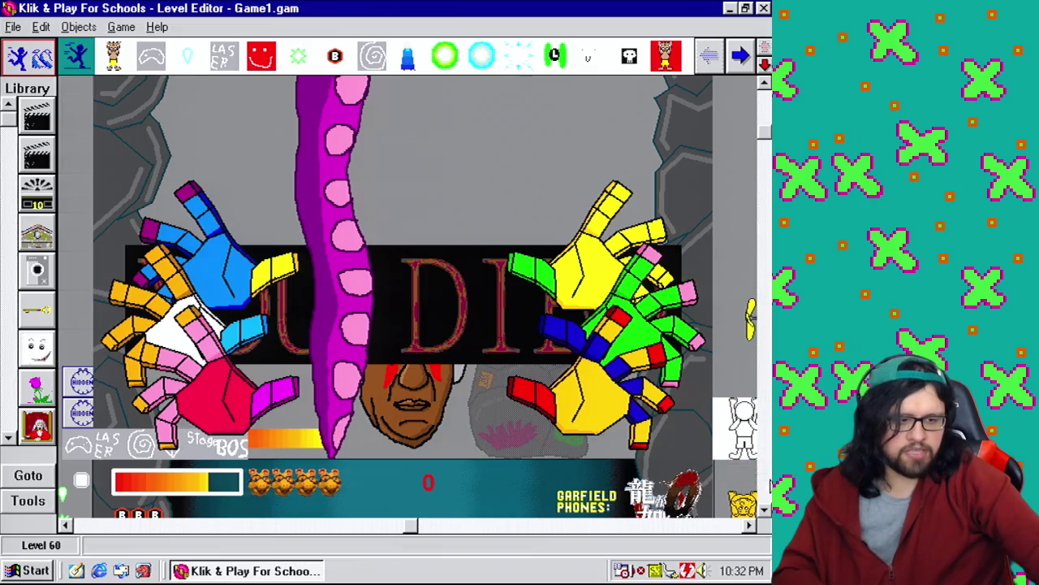
{"action": "scroll", "coordinate": [723, 462], "scroll_direction": "down", "scroll_amount": 3}
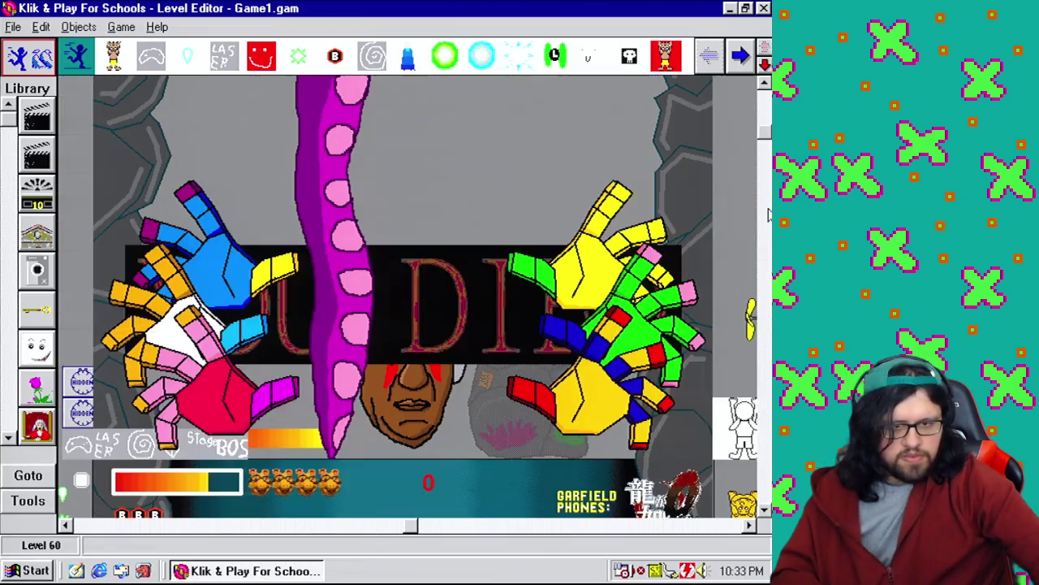
{"action": "scroll", "coordinate": [223, 235], "scroll_direction": "up", "scroll_amount": 5}
{"action": "right_click", "coordinate": [223, 236]}
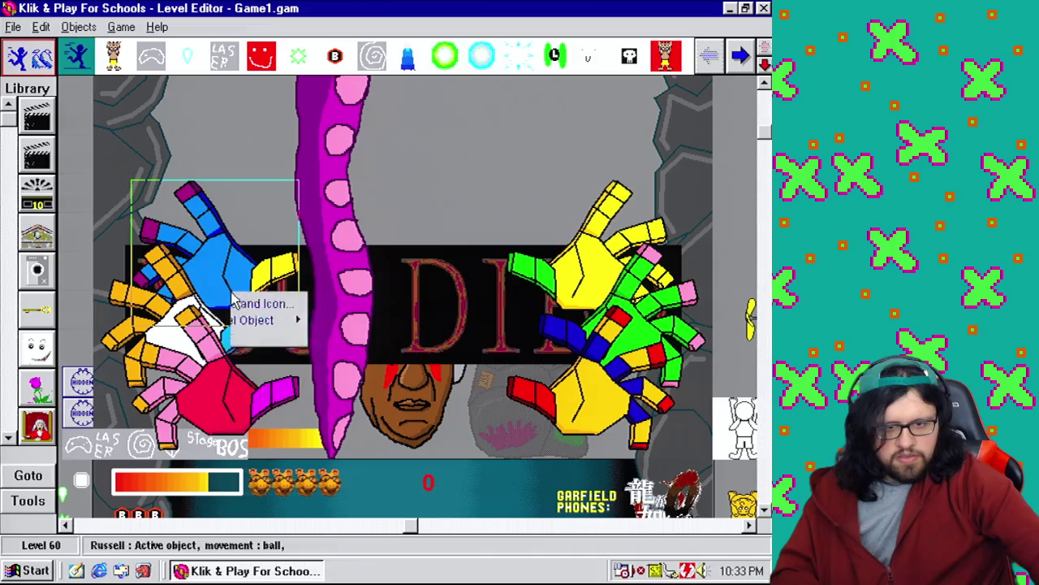
{"action": "left_click", "coordinate": [294, 334]}
{"action": "left_click", "coordinate": [258, 182]}
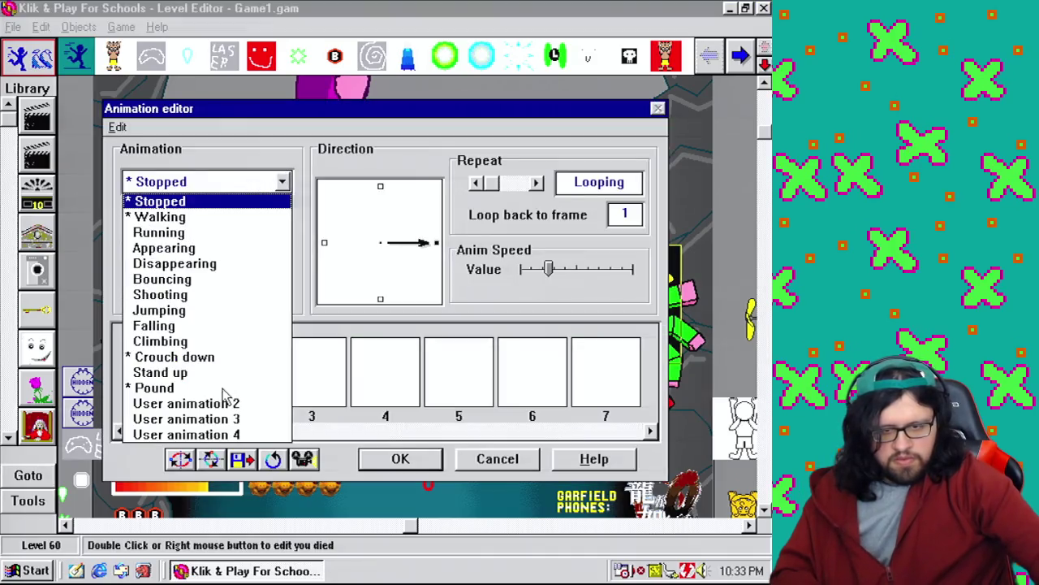
{"action": "left_click", "coordinate": [207, 357]}
{"action": "double_click", "coordinate": [178, 392]}
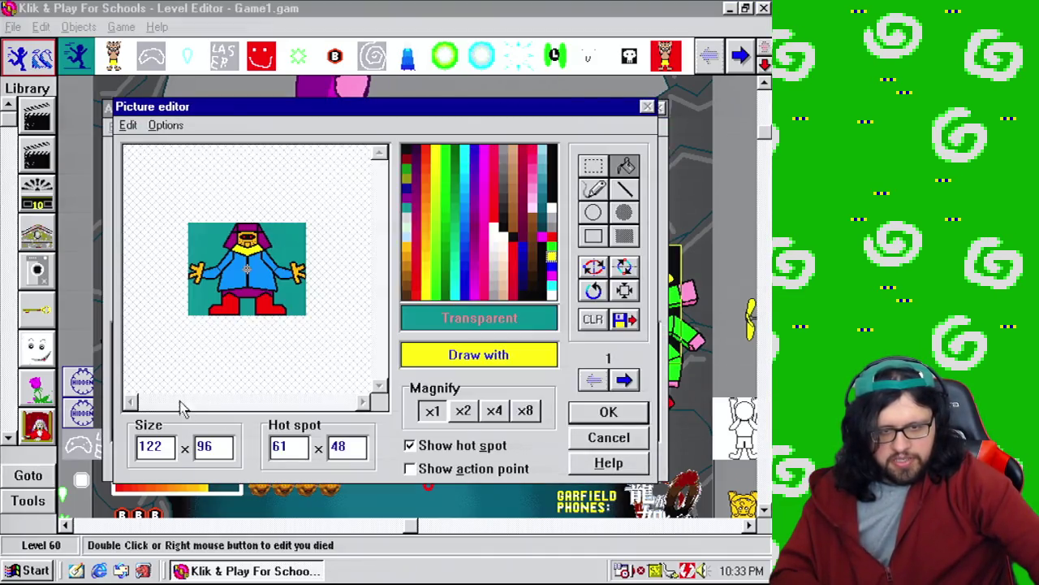
{"action": "left_click", "coordinate": [638, 387]}
{"action": "left_click", "coordinate": [623, 380]}
{"action": "left_click", "coordinate": [624, 380]}
{"action": "left_click", "coordinate": [624, 380]}
{"action": "left_click", "coordinate": [623, 381]}
{"action": "left_click", "coordinate": [623, 380]}
{"action": "left_click", "coordinate": [623, 380]}
{"action": "left_click", "coordinate": [623, 380]}
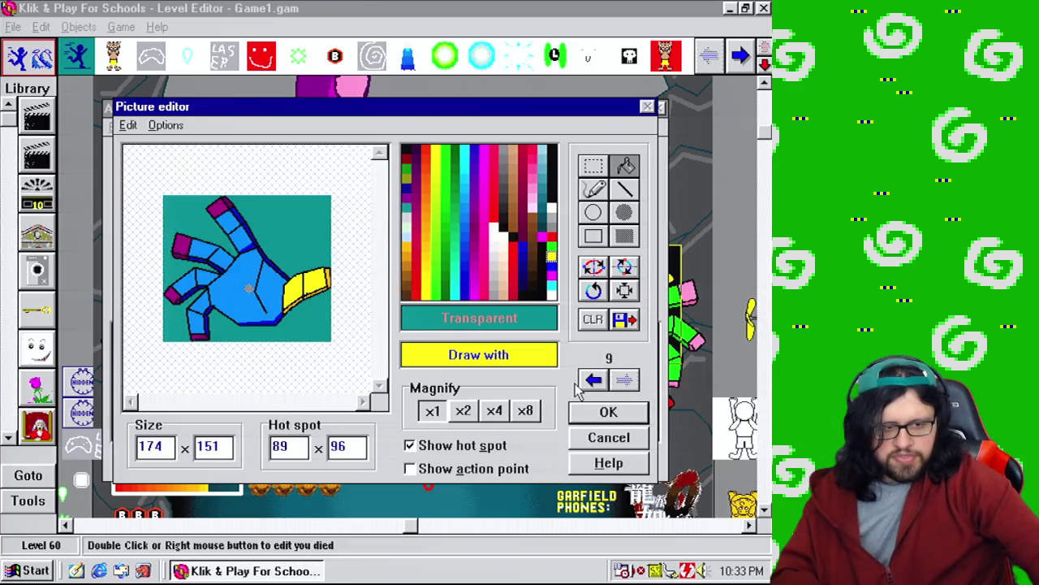
{"action": "left_click", "coordinate": [597, 381]}
{"action": "left_click", "coordinate": [597, 381]}
{"action": "left_click", "coordinate": [597, 382]}
{"action": "left_click", "coordinate": [600, 383]}
{"action": "left_click", "coordinate": [600, 383]}
{"action": "left_click", "coordinate": [597, 381]}
{"action": "left_click", "coordinate": [597, 381]}
{"action": "left_click", "coordinate": [609, 437]}
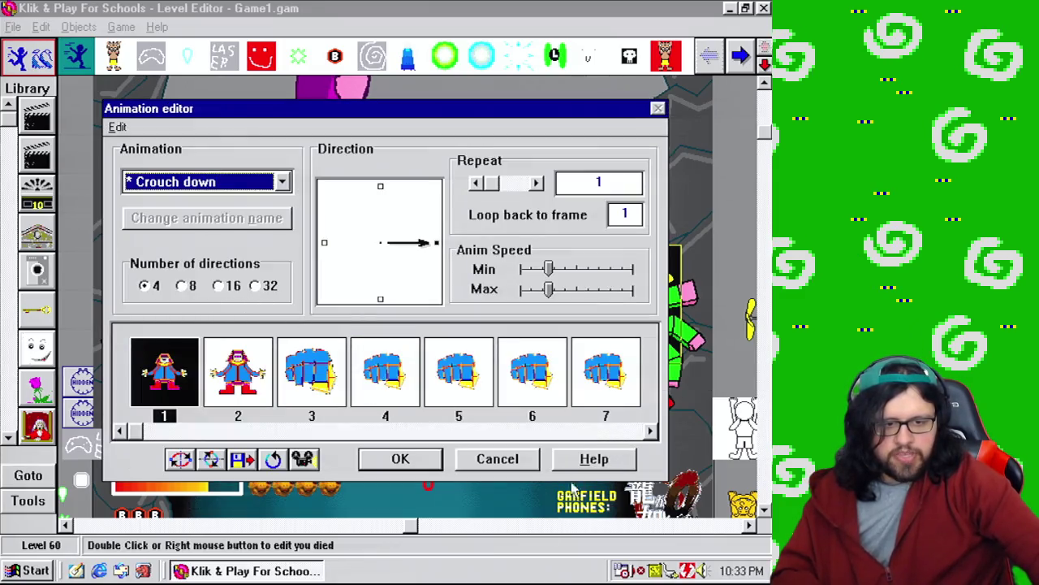
{"action": "left_click", "coordinate": [512, 468]}
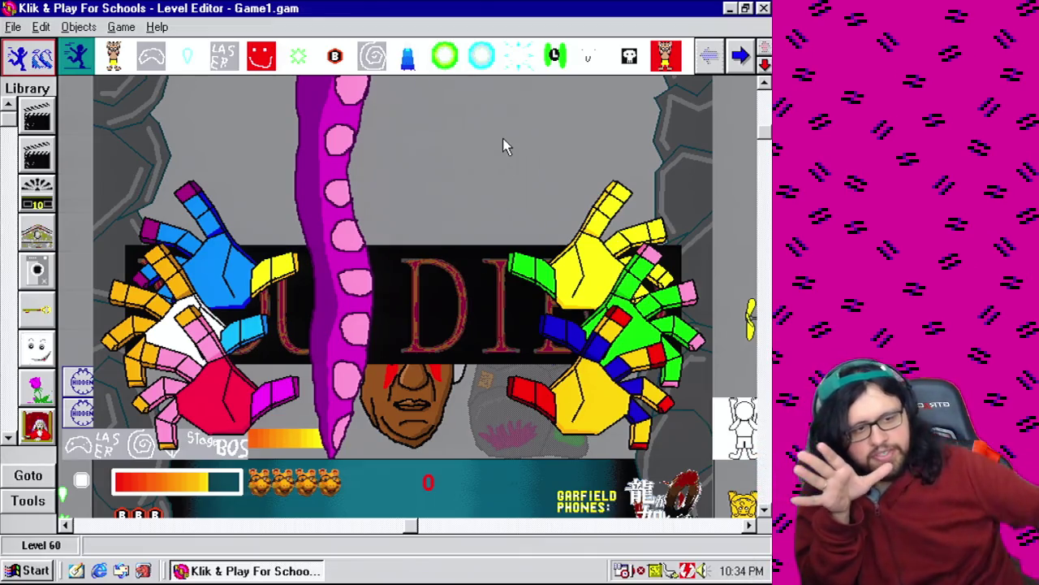
Page down to the lower arena and bring up the options for Bill, the static-movement object.
{"action": "left_click", "coordinate": [768, 365]}
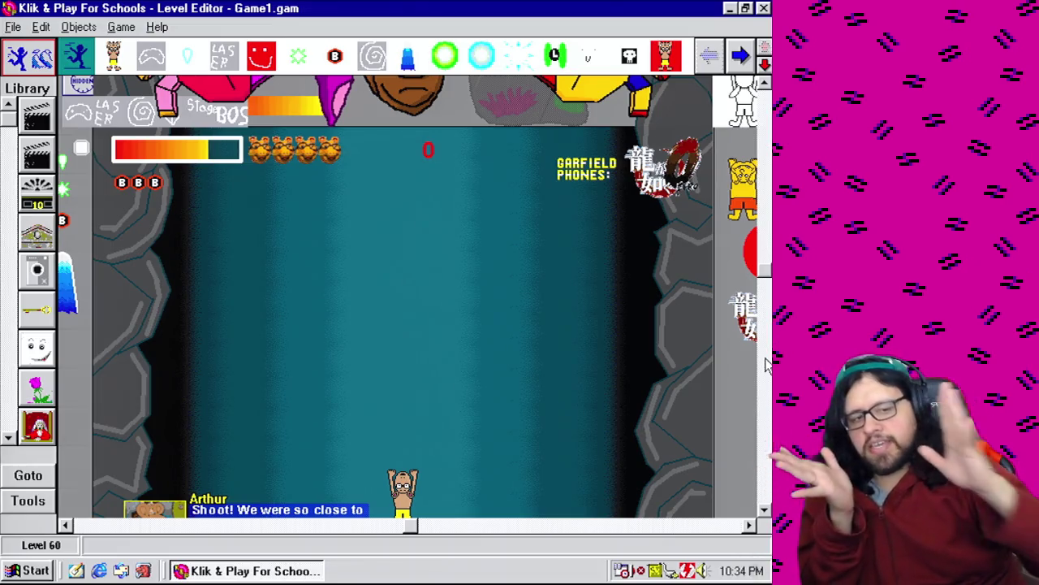
{"action": "right_click", "coordinate": [413, 101]}
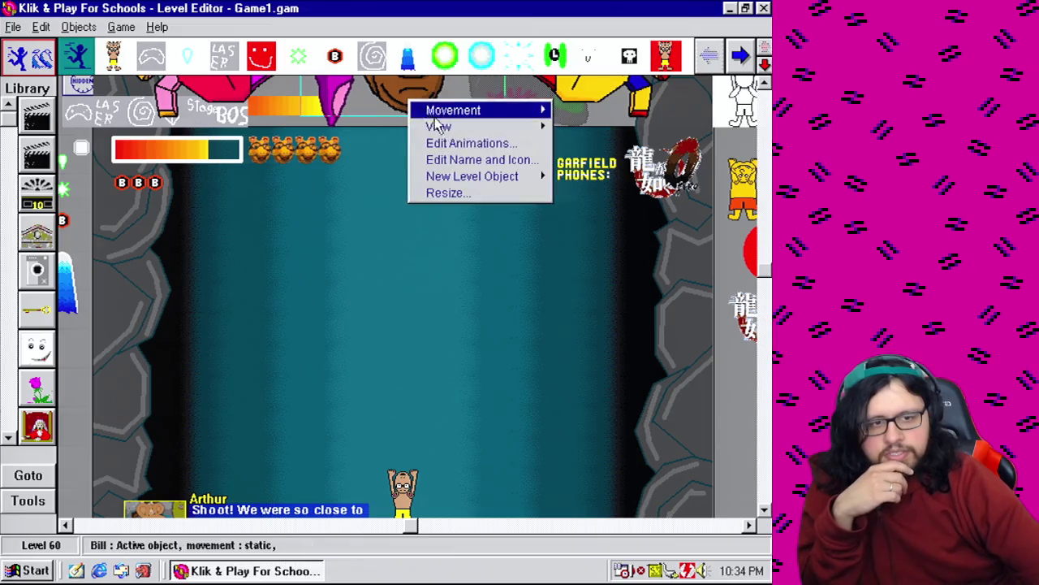
Browse Bill's Walking, Crouch down and Stopped animations in the animation editor.
{"action": "left_click", "coordinate": [416, 140]}
{"action": "left_click", "coordinate": [162, 187]}
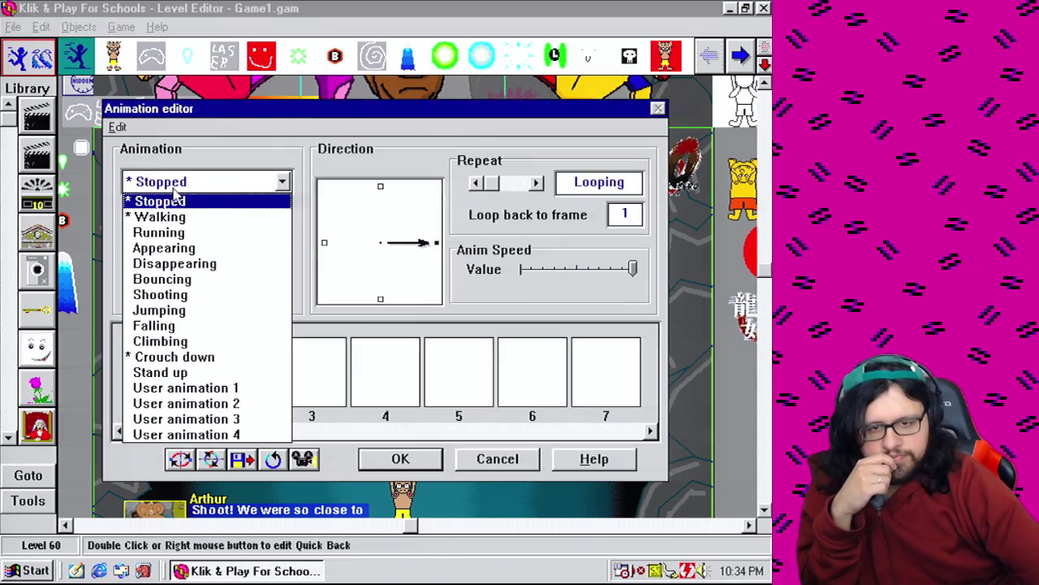
{"action": "left_click", "coordinate": [185, 217]}
{"action": "left_click", "coordinate": [197, 183]}
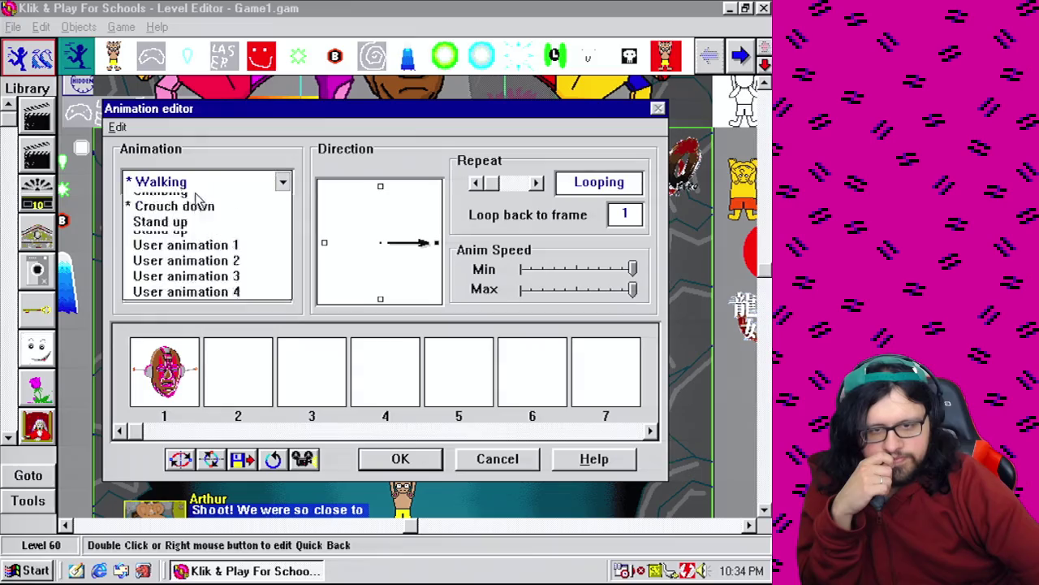
{"action": "left_click", "coordinate": [195, 358]}
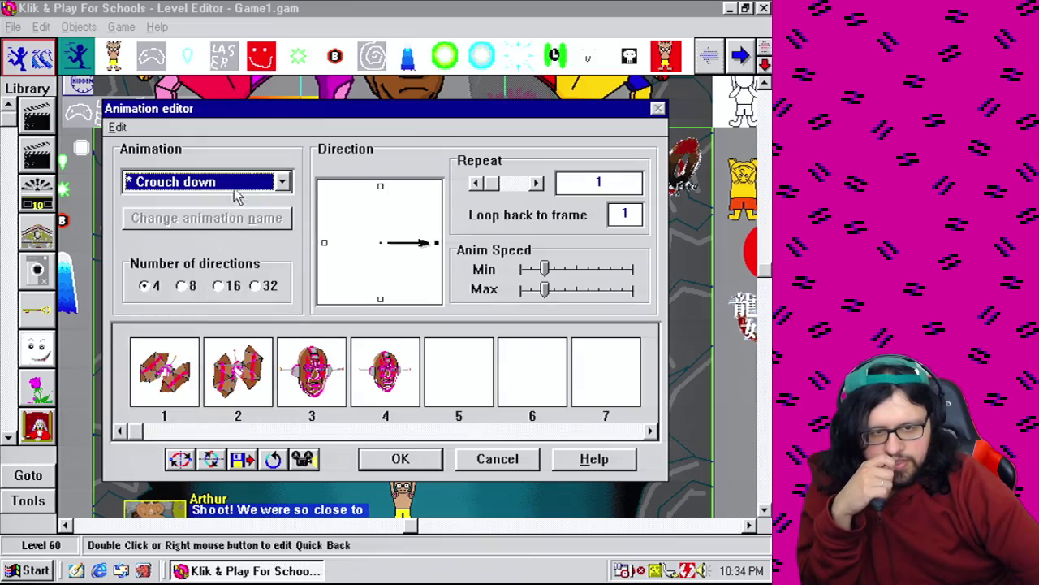
{"action": "left_click", "coordinate": [203, 186]}
{"action": "left_click", "coordinate": [186, 203]}
View the first Stopped frame picture, then cancel out of the picture and animation editors.
{"action": "double_click", "coordinate": [165, 351]}
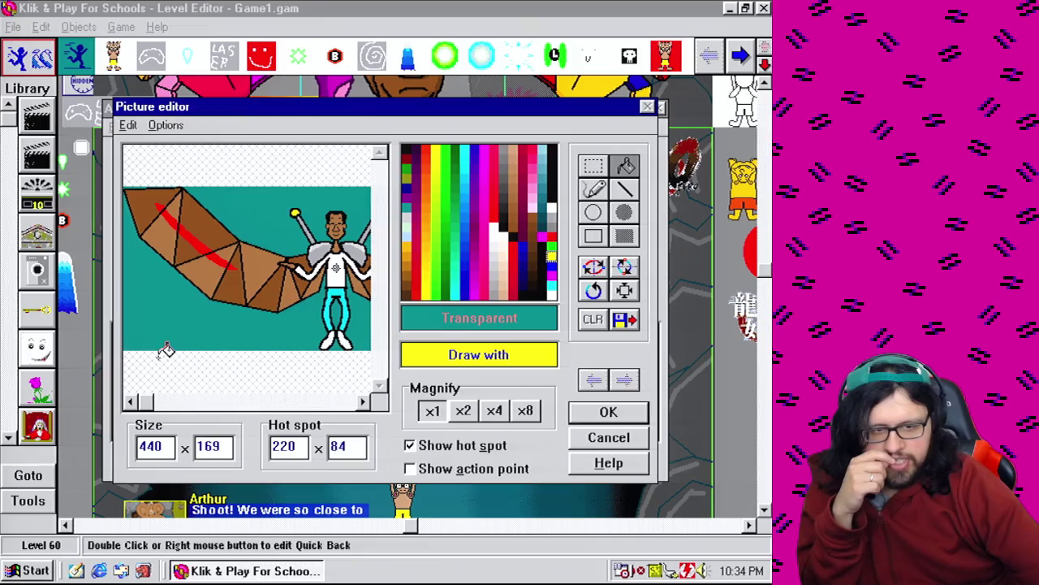
{"action": "mouse_move", "coordinate": [150, 401]}
{"action": "left_mouse_down"}
{"action": "mouse_move", "coordinate": [351, 401]}
{"action": "mouse_move", "coordinate": [146, 403]}
{"action": "mouse_move", "coordinate": [267, 394]}
{"action": "mouse_move", "coordinate": [154, 399]}
{"action": "mouse_move", "coordinate": [238, 377]}
{"action": "mouse_move", "coordinate": [379, 421]}
{"action": "mouse_move", "coordinate": [154, 403]}
{"action": "mouse_move", "coordinate": [276, 452]}
{"action": "left_mouse_up"}
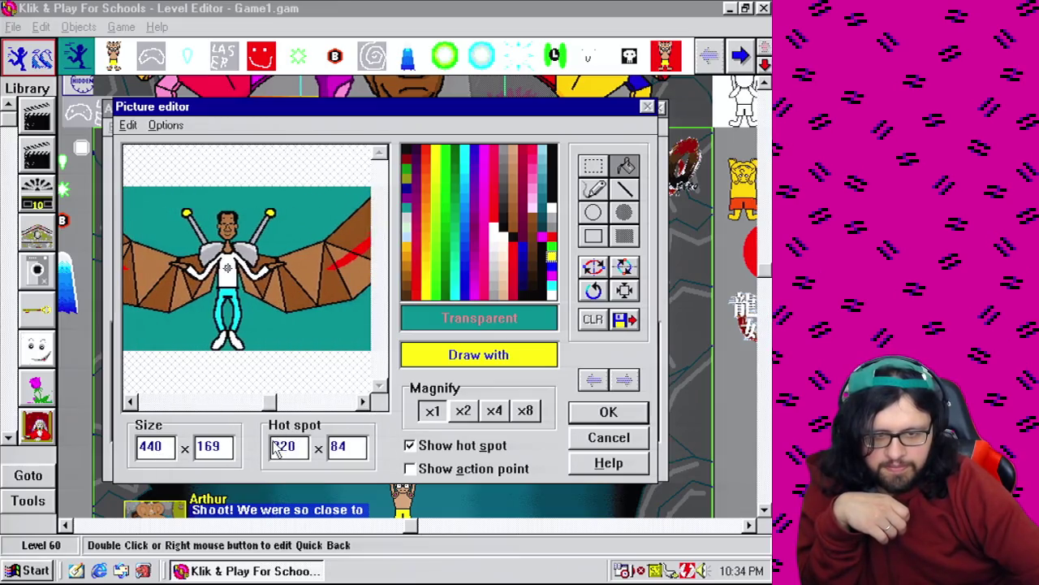
{"action": "left_click", "coordinate": [609, 437]}
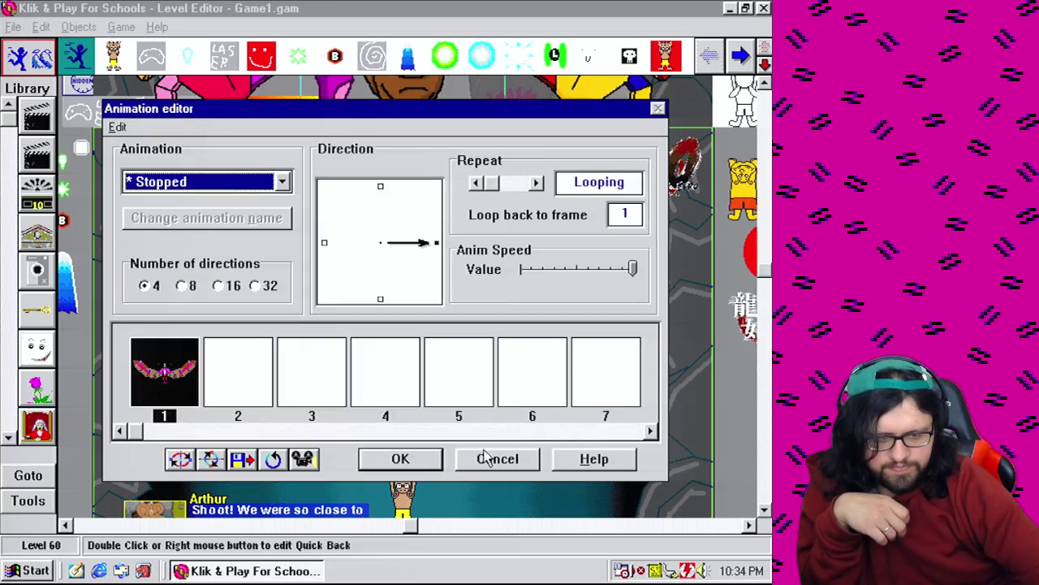
{"action": "left_click", "coordinate": [488, 458]}
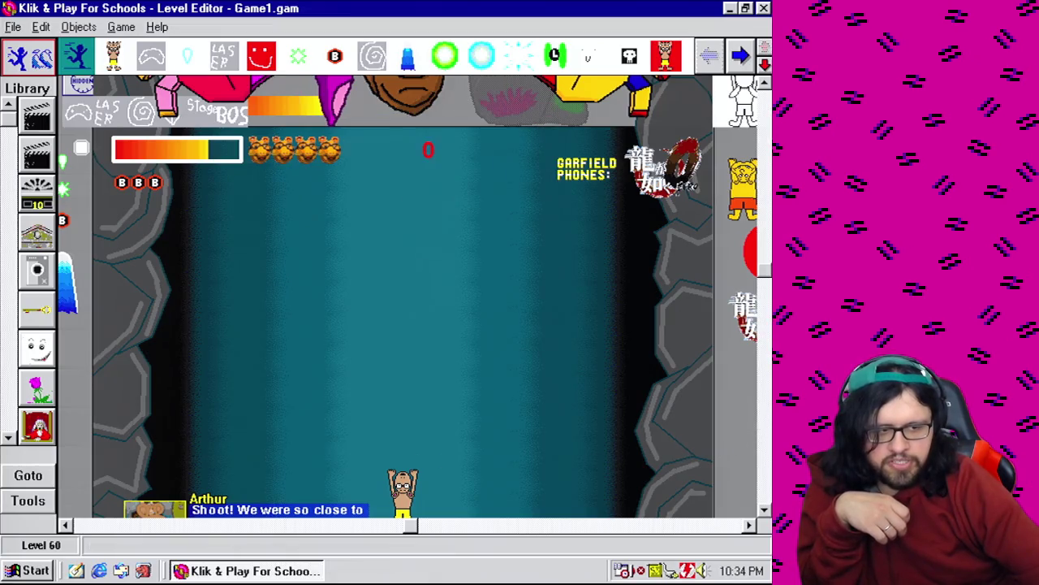
{"action": "left_click", "coordinate": [766, 430]}
{"action": "left_click", "coordinate": [766, 313]}
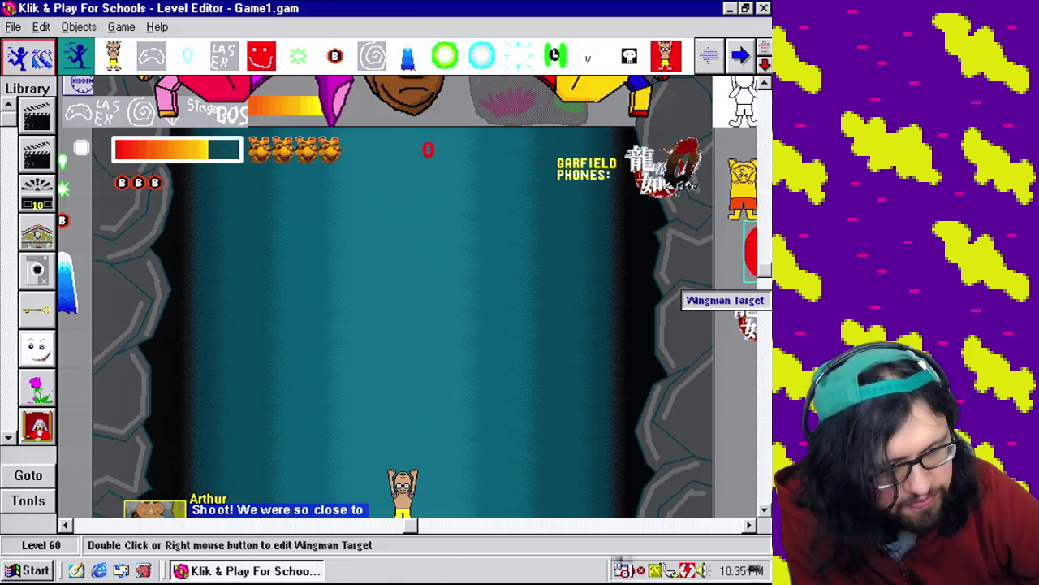
Scroll up to the boss hands and switch to the level's Event Editor.
{"action": "scroll", "coordinate": [751, 321], "scroll_direction": "up", "scroll_amount": 5}
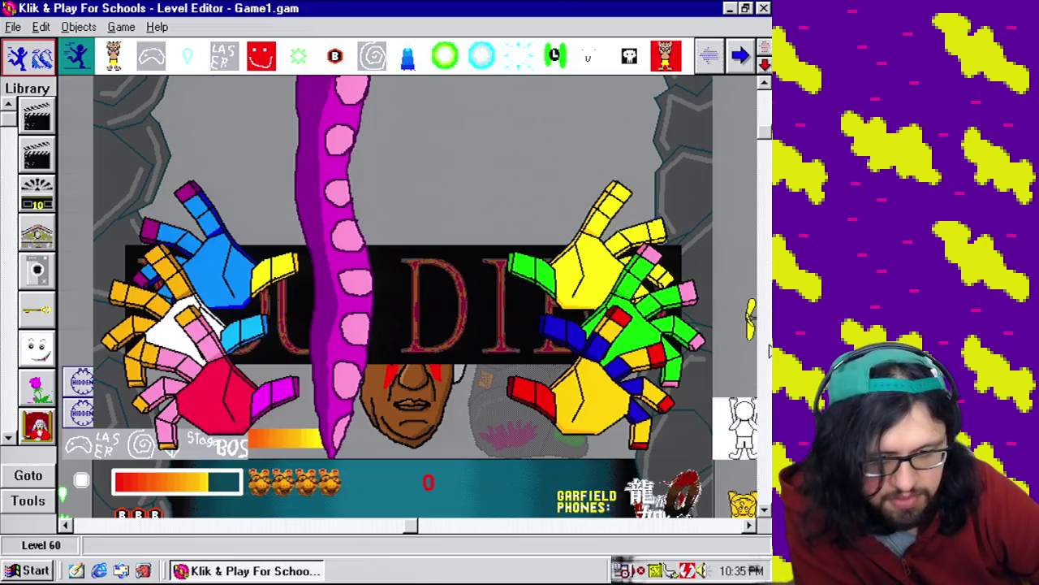
{"action": "left_click", "coordinate": [121, 27]}
{"action": "left_click", "coordinate": [165, 92]}
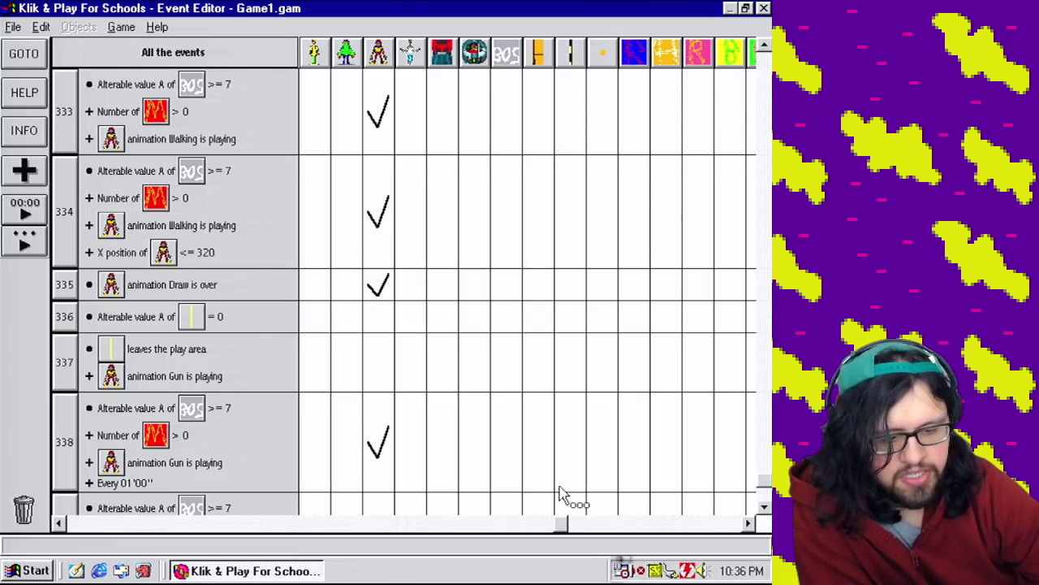
{"action": "mouse_move", "coordinate": [558, 529]}
{"action": "left_mouse_down"}
{"action": "mouse_move", "coordinate": [410, 569]}
{"action": "mouse_move", "coordinate": [174, 561]}
{"action": "left_mouse_up"}
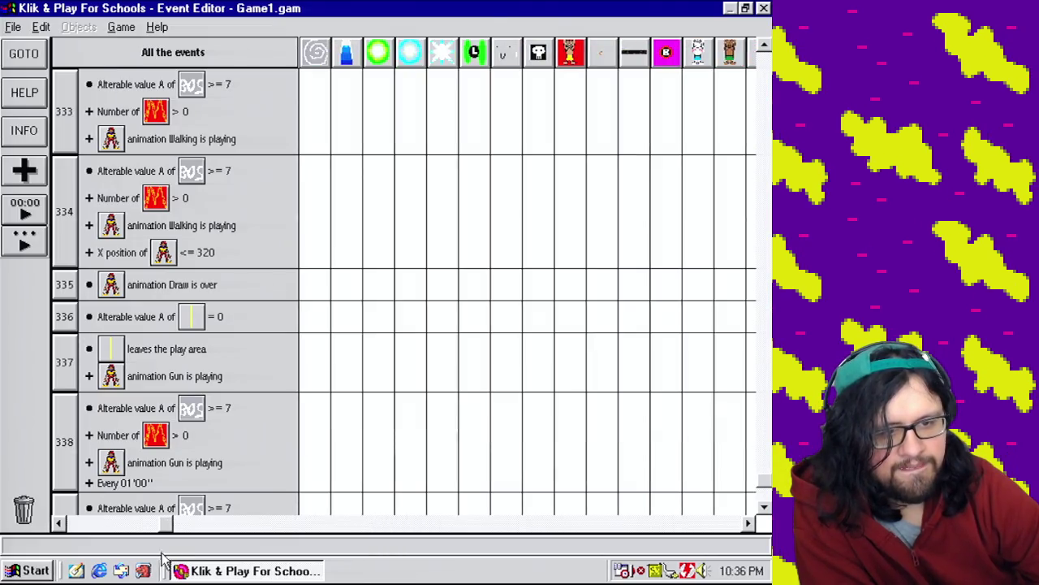
{"action": "left_click", "coordinate": [549, 63]}
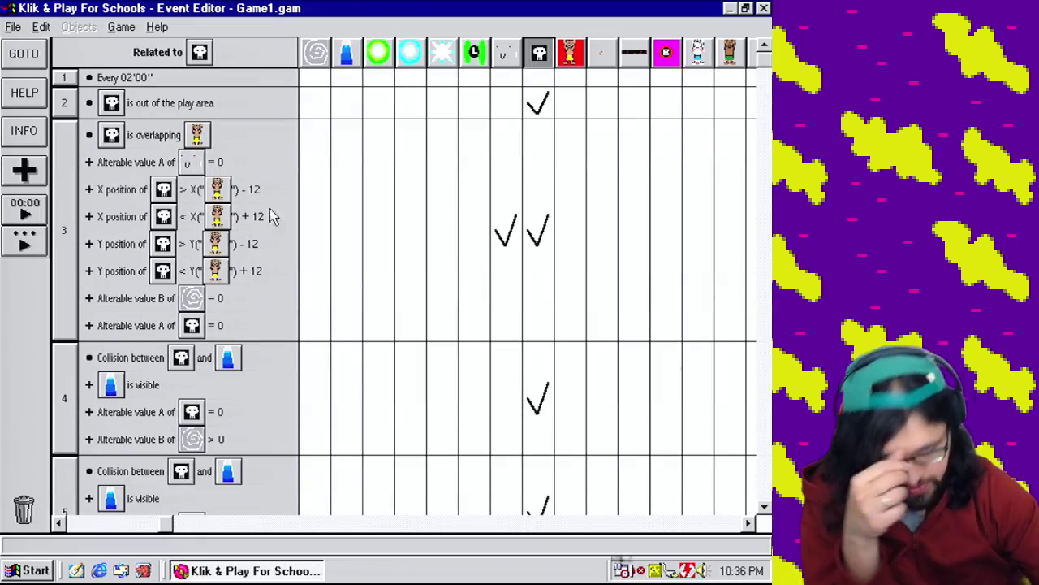
{"action": "mouse_move", "coordinate": [559, 248]}
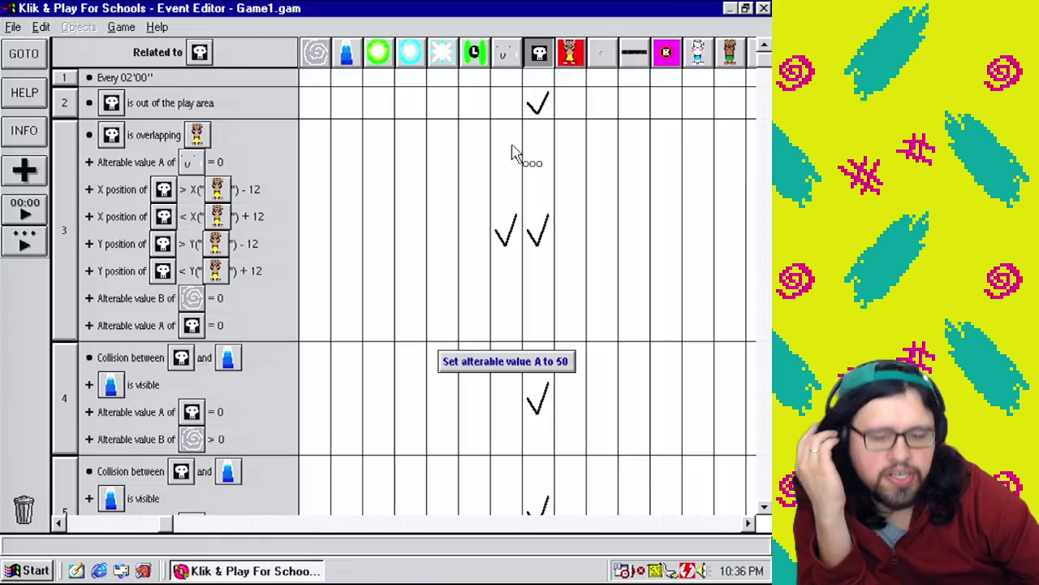
{"action": "left_click_drag", "start_coordinate": [765, 514], "coordinate": [764, 514]}
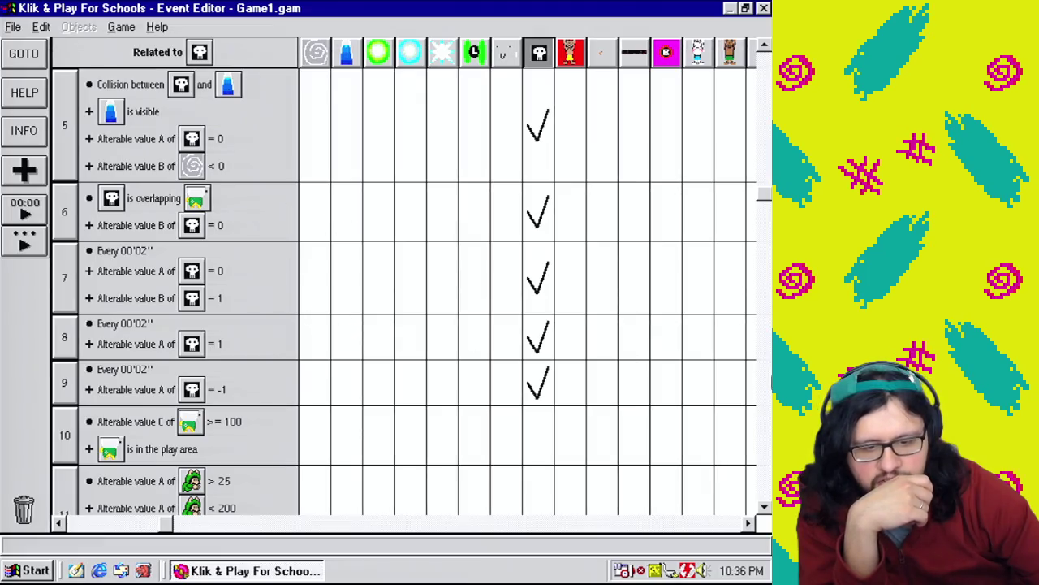
{"action": "left_click_drag", "start_coordinate": [767, 188], "coordinate": [759, 36]}
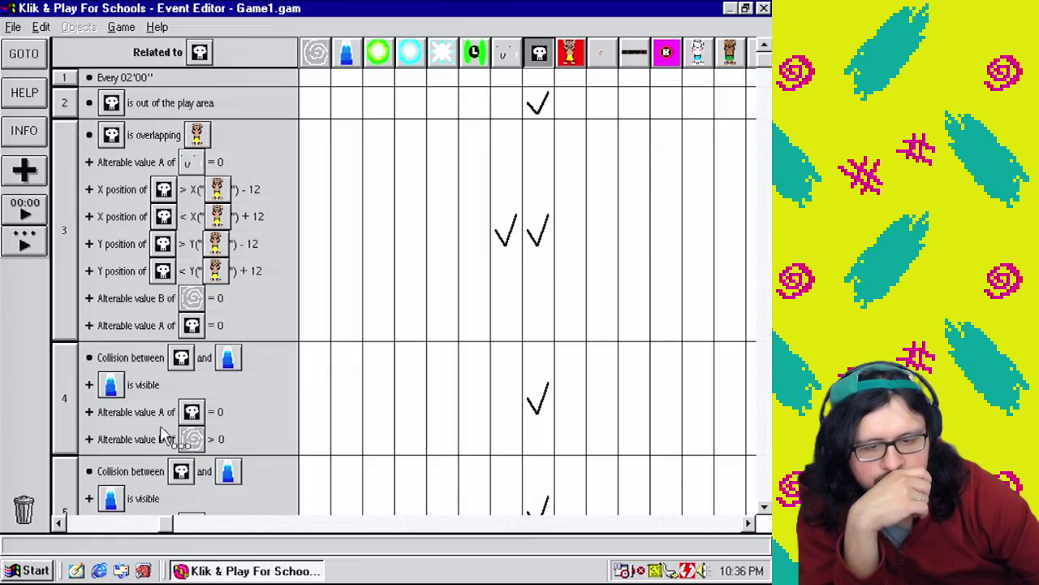
{"action": "mouse_move", "coordinate": [168, 542]}
{"action": "left_mouse_down"}
{"action": "mouse_move", "coordinate": [116, 529]}
{"action": "mouse_move", "coordinate": [54, 536]}
{"action": "left_mouse_up"}
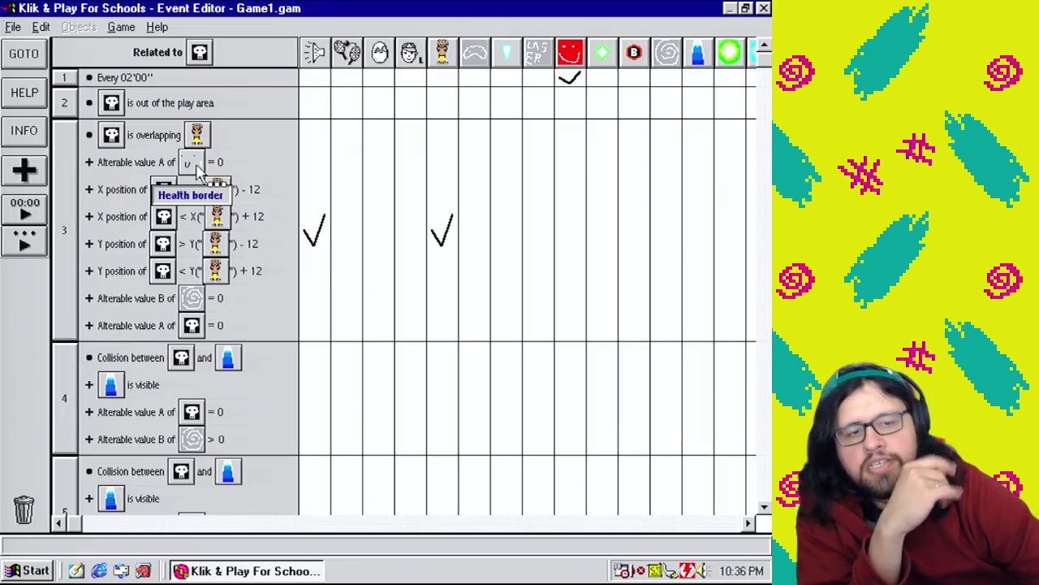
{"action": "mouse_move", "coordinate": [456, 195]}
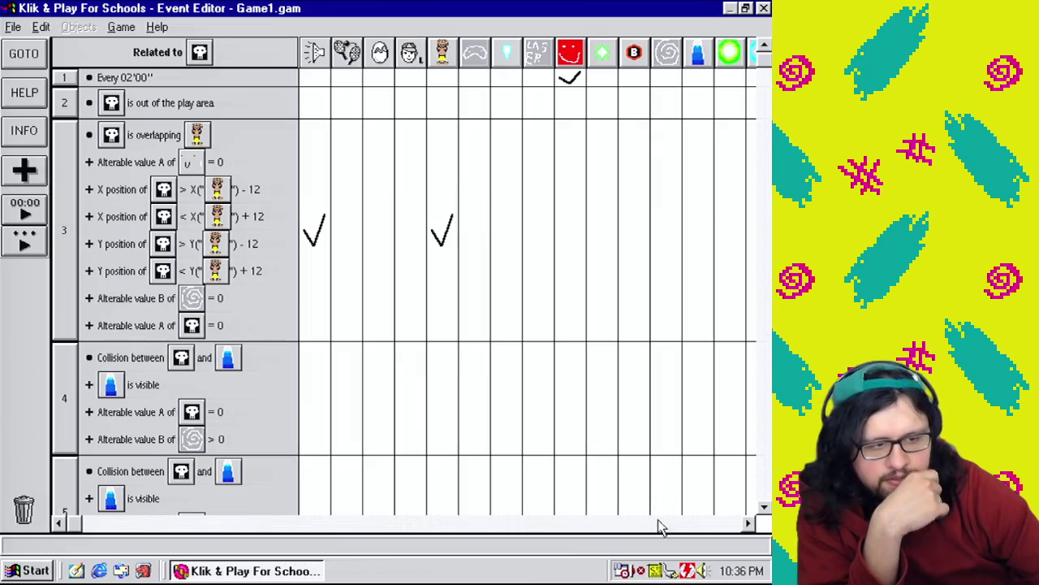
{"action": "scroll", "coordinate": [665, 542], "scroll_direction": "right", "scroll_amount": 4}
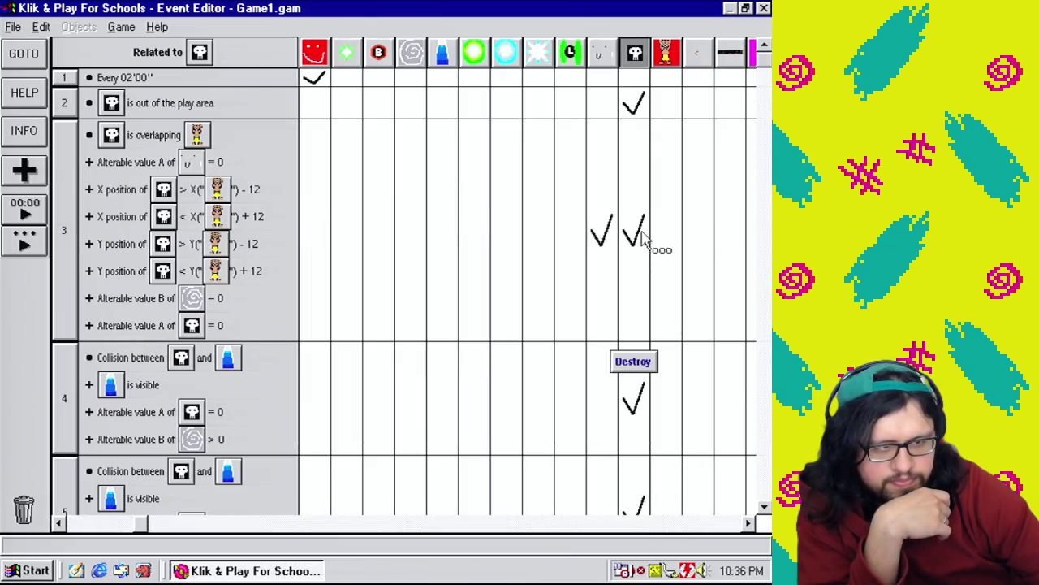
{"action": "mouse_move", "coordinate": [607, 254]}
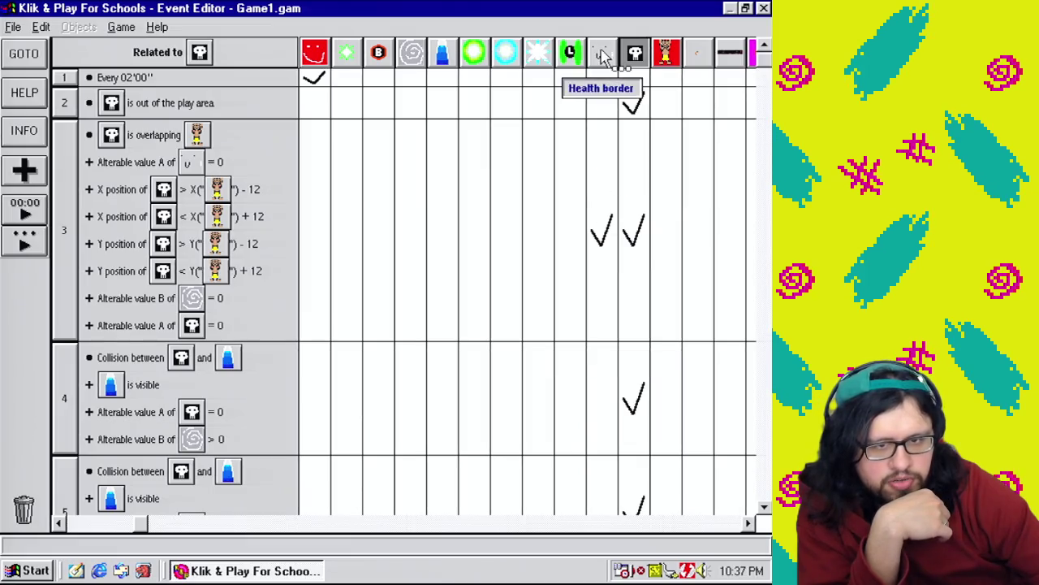
{"action": "mouse_move", "coordinate": [627, 106]}
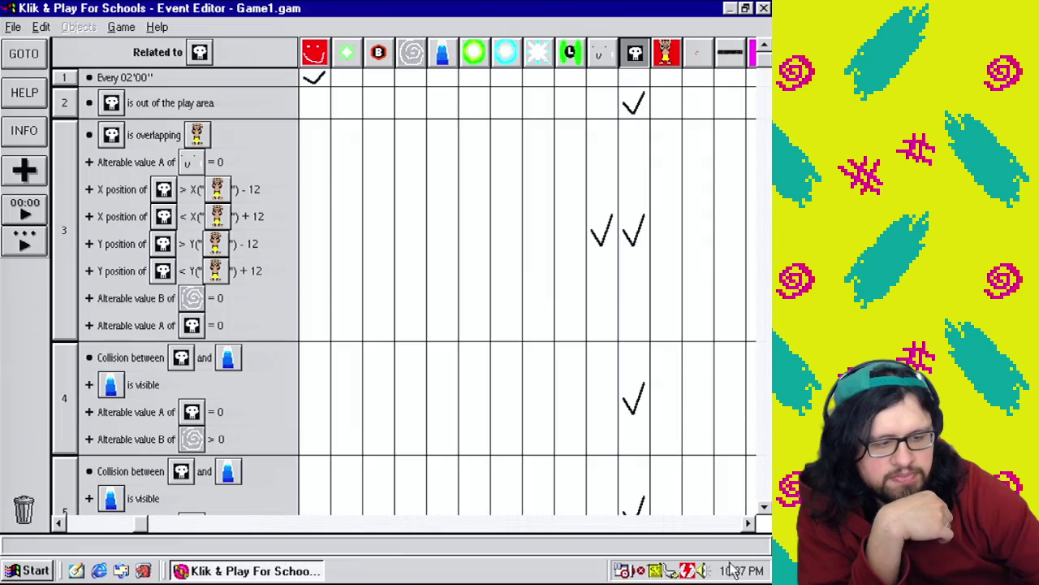
{"action": "left_click", "coordinate": [717, 524]}
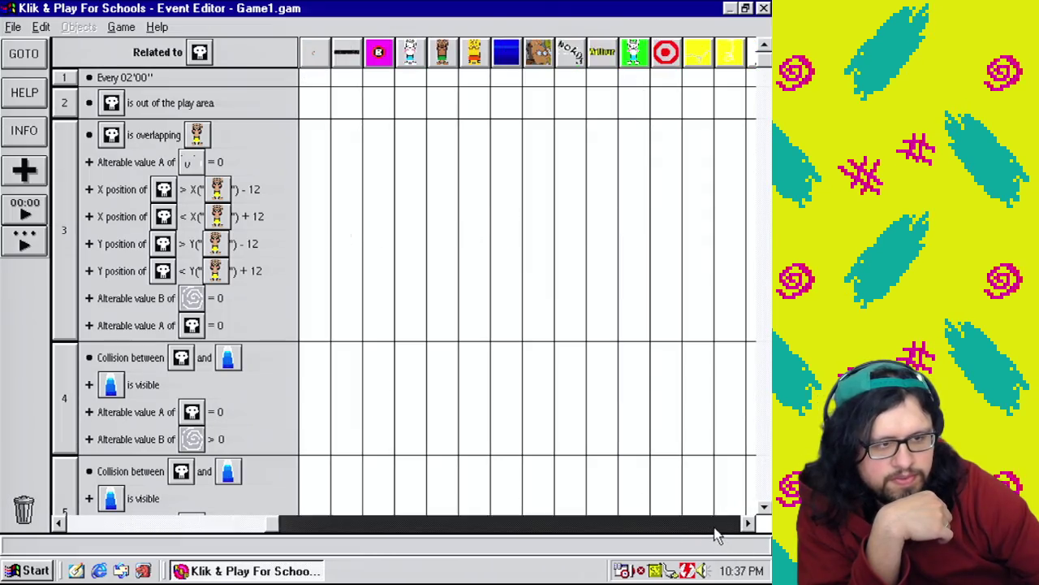
{"action": "left_click_drag", "start_coordinate": [717, 529], "coordinate": [719, 528]}
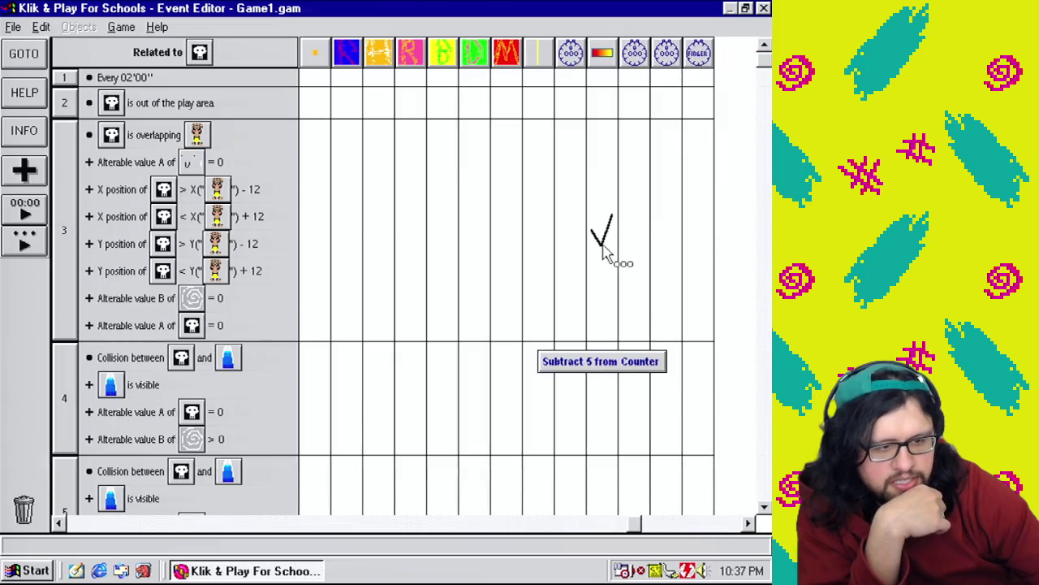
{"action": "left_click_drag", "start_coordinate": [638, 523], "coordinate": [197, 529]}
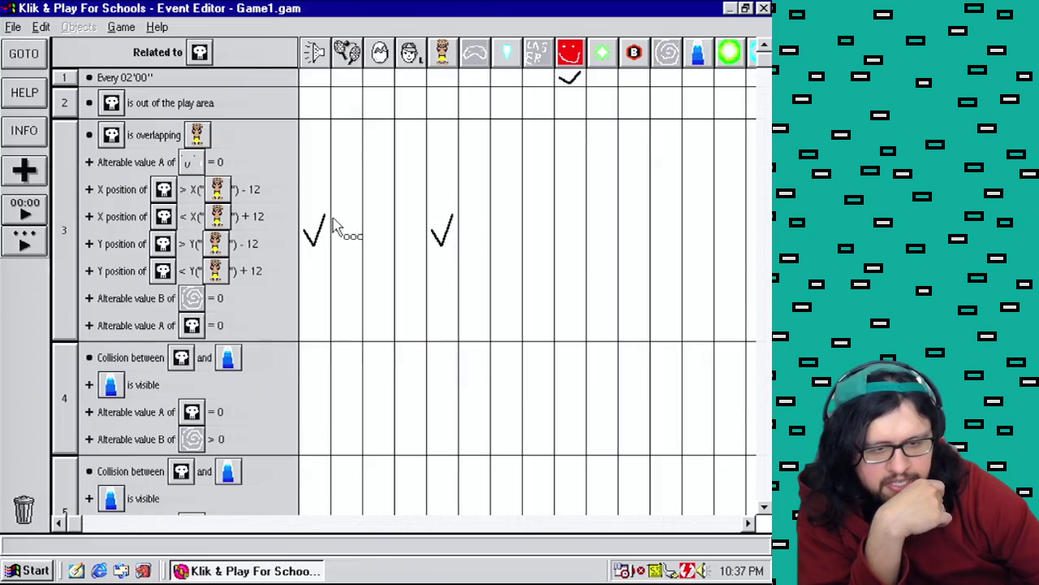
{"action": "left_click", "coordinate": [714, 526]}
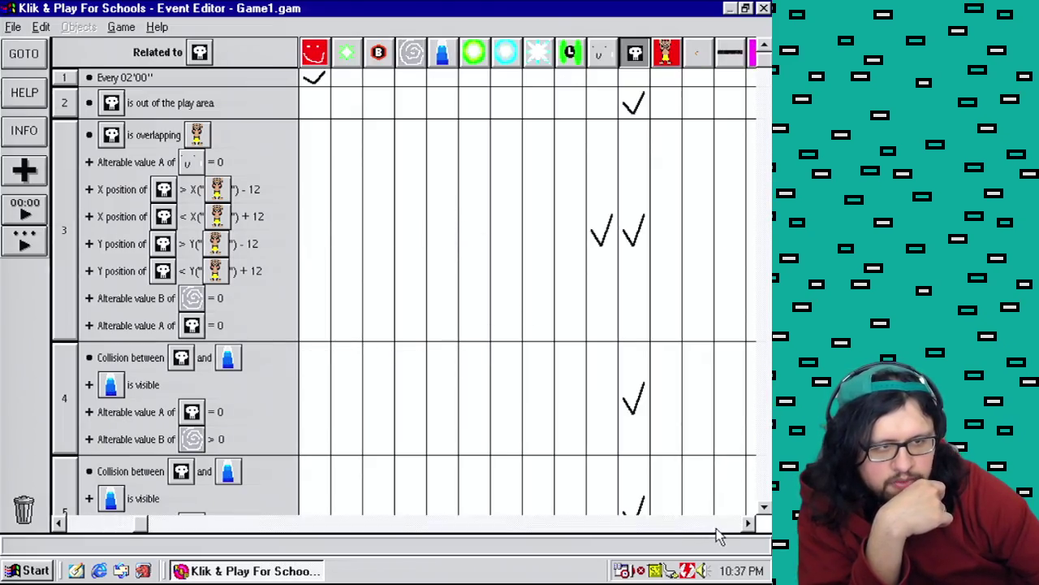
{"action": "left_click", "coordinate": [717, 523]}
{"action": "mouse_move", "coordinate": [479, 160]}
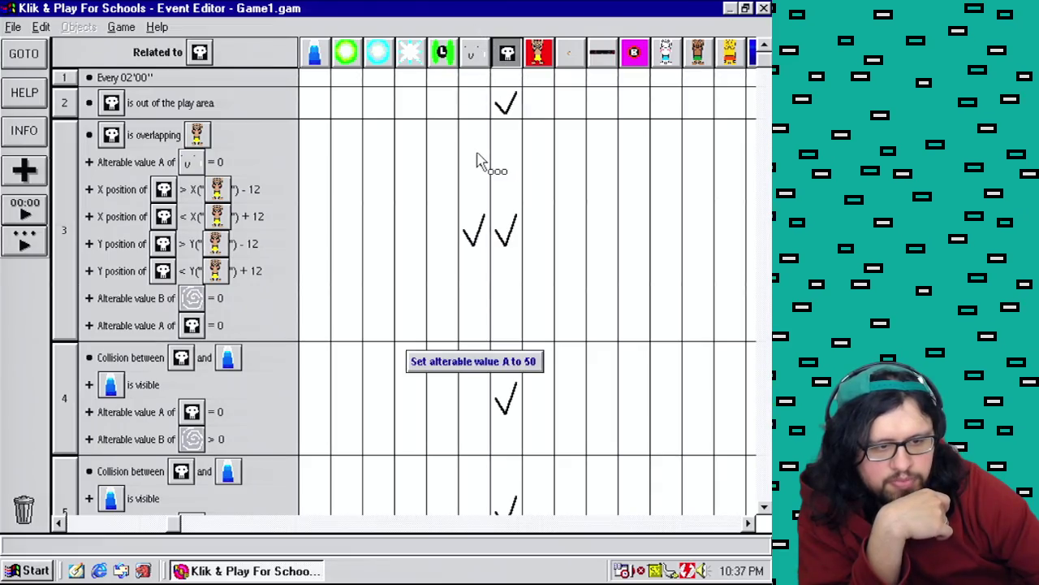
{"action": "left_click", "coordinate": [169, 72]}
{"action": "left_click", "coordinate": [197, 90]}
{"action": "left_click_drag", "start_coordinate": [763, 61], "coordinate": [765, 498]}
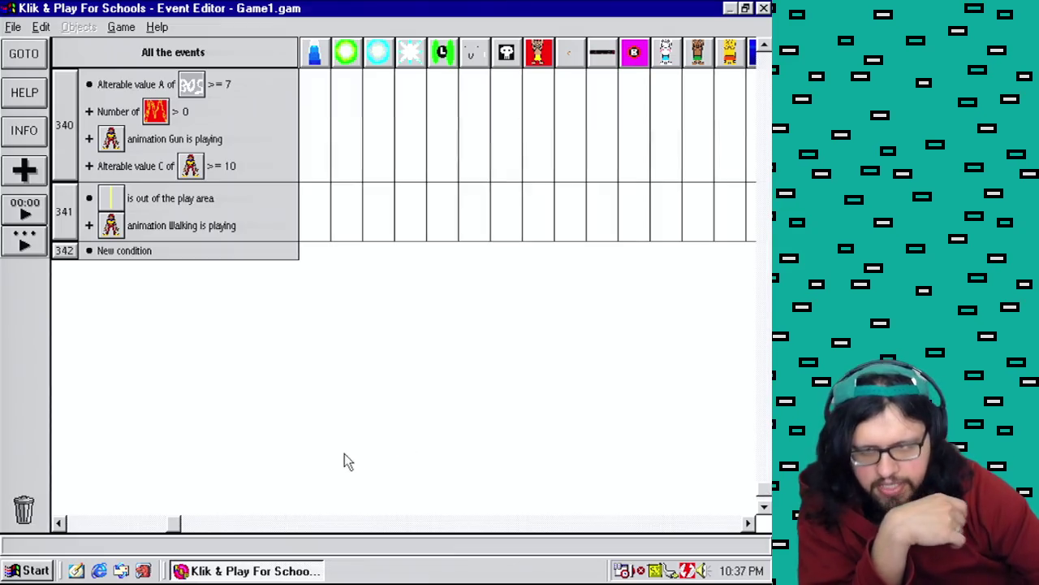
Start and abandon a new condition, then filter the event list to skull-object events.
{"action": "double_click", "coordinate": [138, 260]}
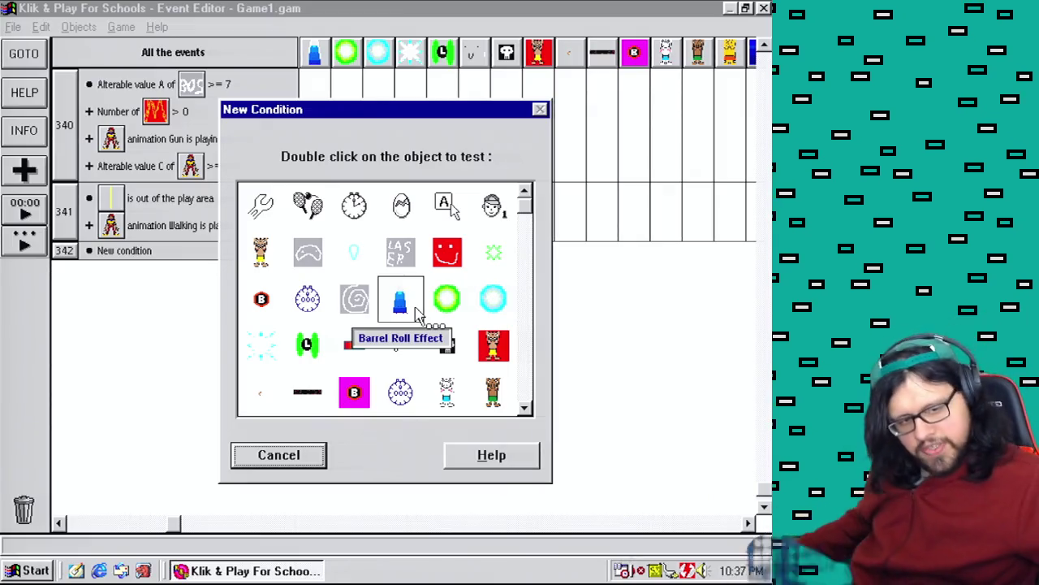
{"action": "left_click", "coordinate": [300, 456]}
{"action": "left_click", "coordinate": [510, 58]}
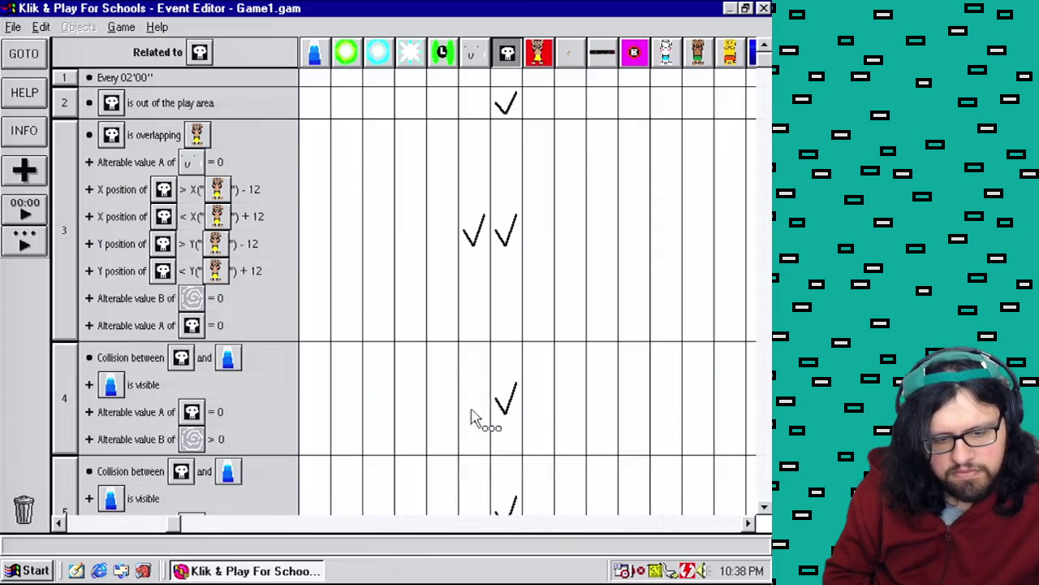
{"action": "left_click", "coordinate": [168, 524]}
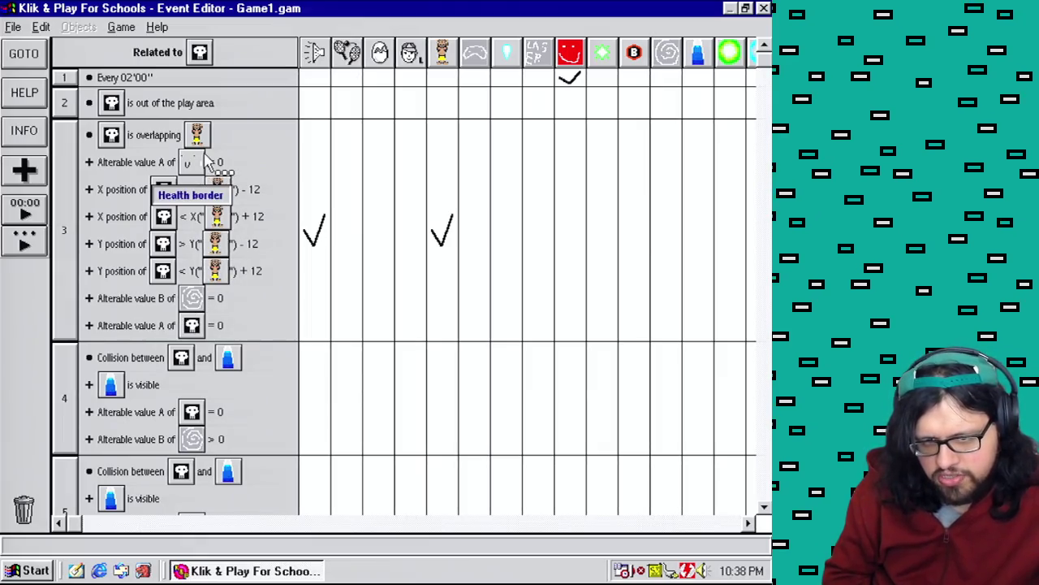
Clear the Related to filter so every event shows again, starting from Start of Level.
{"action": "left_click", "coordinate": [198, 58]}
{"action": "left_click", "coordinate": [211, 83]}
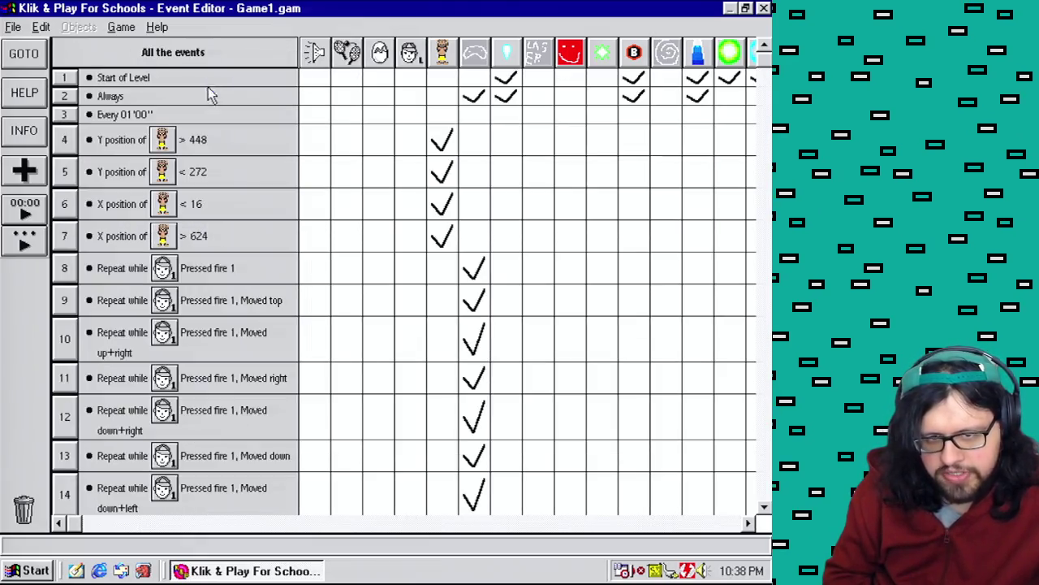
Add a condition to event 342 that the character overlaps the blue figure.
{"action": "left_click_drag", "start_coordinate": [768, 68], "coordinate": [764, 488]}
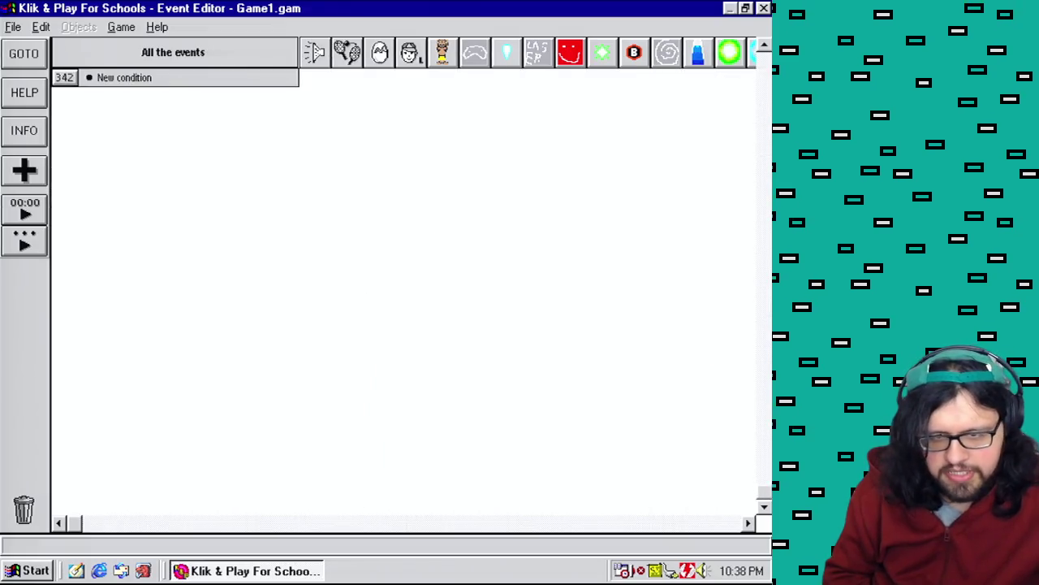
{"action": "double_click", "coordinate": [126, 337]}
{"action": "double_click", "coordinate": [260, 251]}
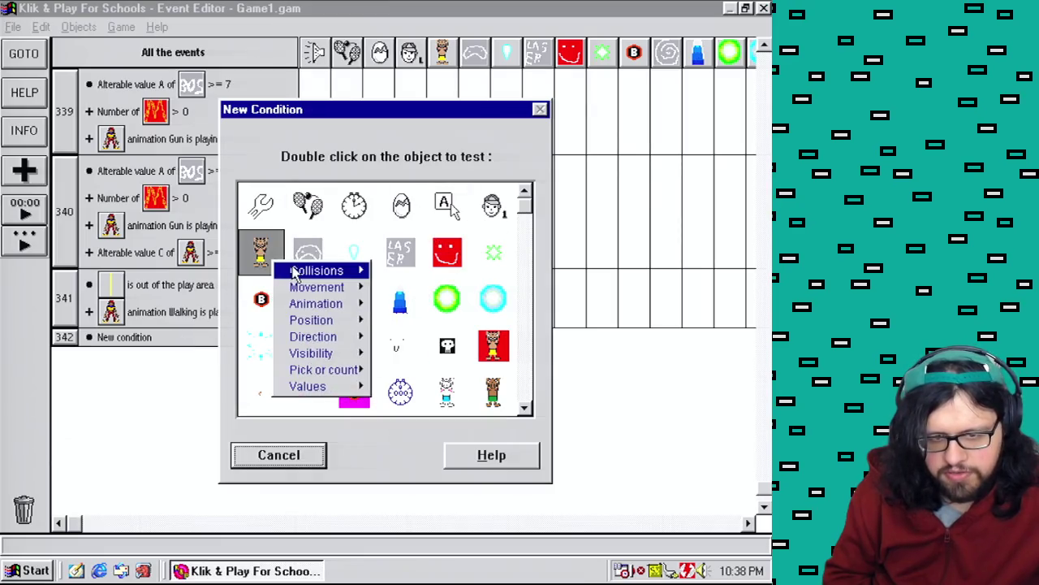
{"action": "mouse_move", "coordinate": [321, 271]}
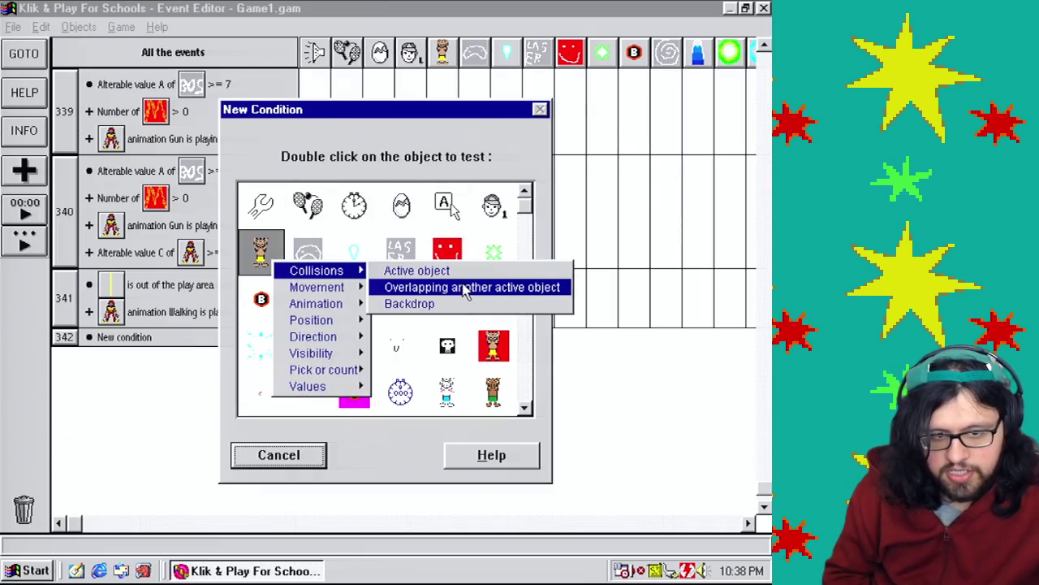
{"action": "left_click", "coordinate": [467, 290]}
{"action": "scroll", "coordinate": [471, 244], "scroll_direction": "down", "scroll_amount": 5}
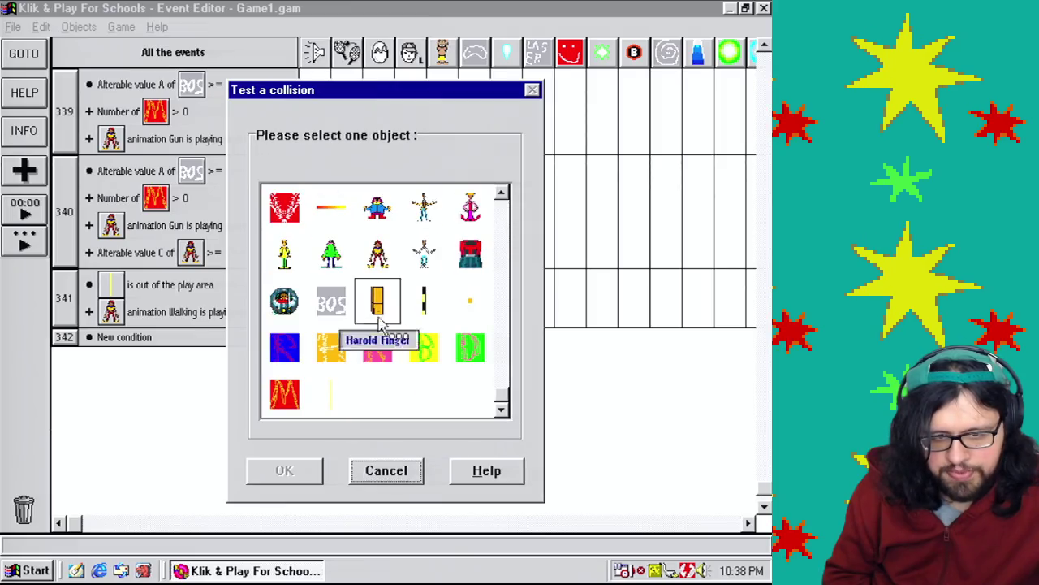
{"action": "double_click", "coordinate": [387, 214]}
Add a condition that the object's alterable value A equals 0.
{"action": "double_click", "coordinate": [121, 369]}
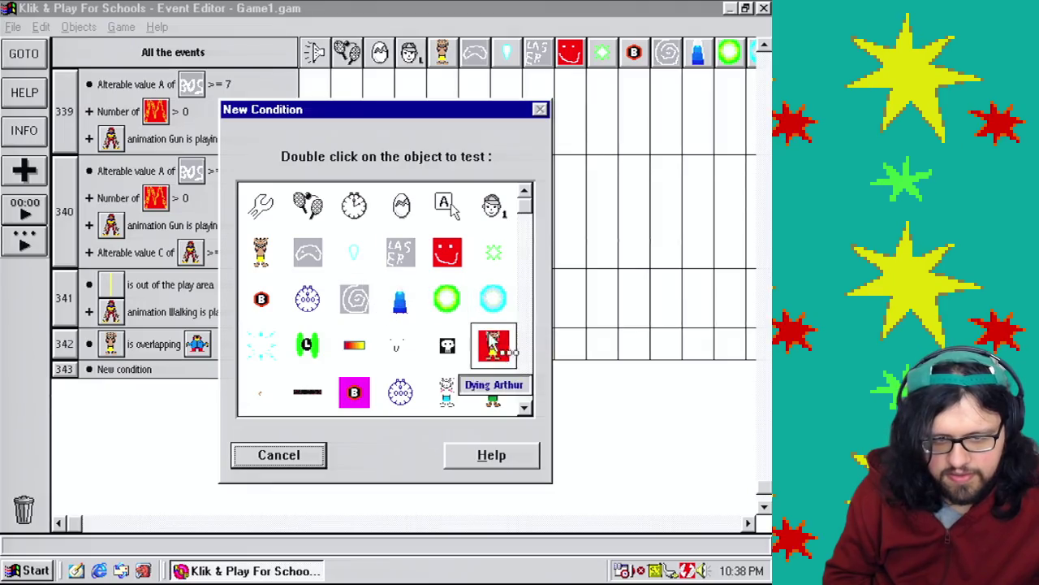
{"action": "left_click", "coordinate": [526, 376]}
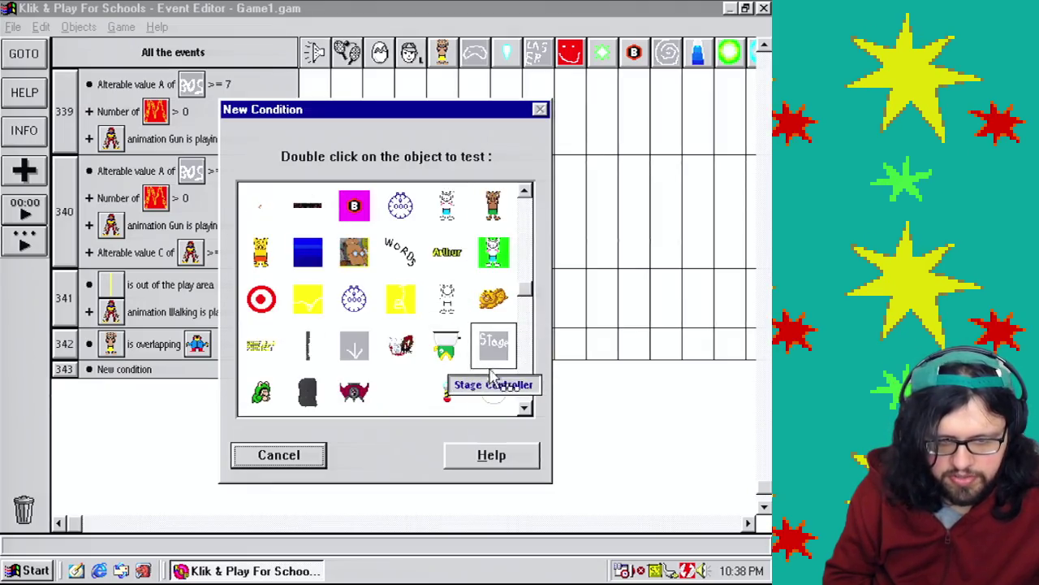
{"action": "left_click", "coordinate": [529, 388]}
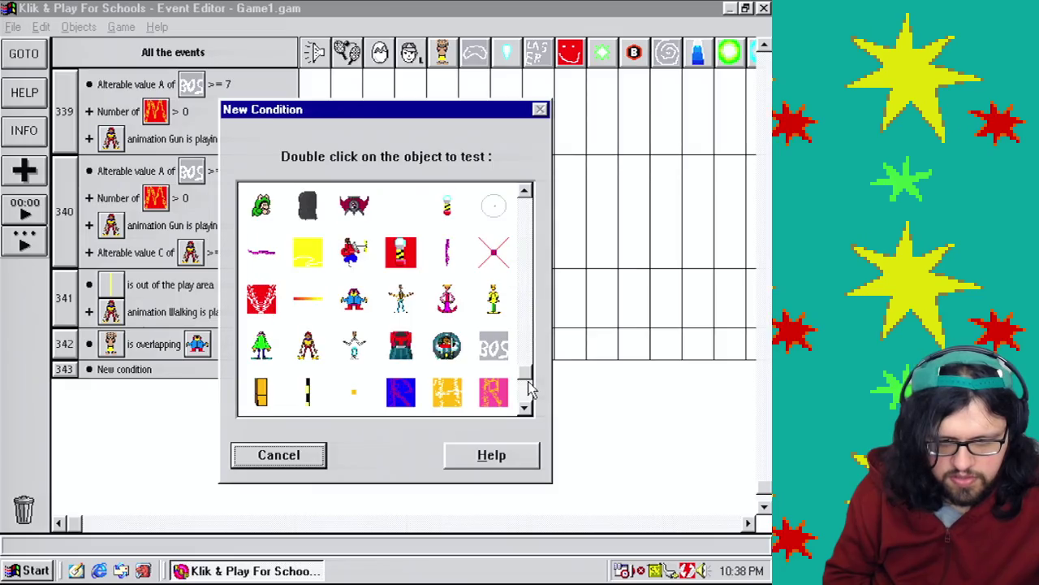
{"action": "left_click_drag", "start_coordinate": [529, 378], "coordinate": [529, 204]}
{"action": "right_click", "coordinate": [398, 352]}
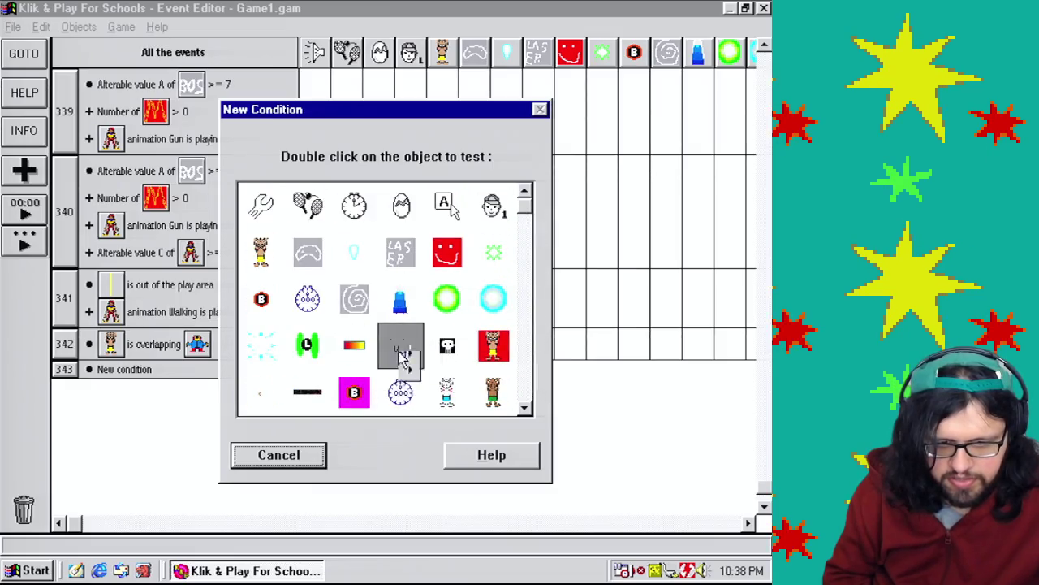
{"action": "mouse_move", "coordinate": [480, 477]}
{"action": "left_click", "coordinate": [520, 477]}
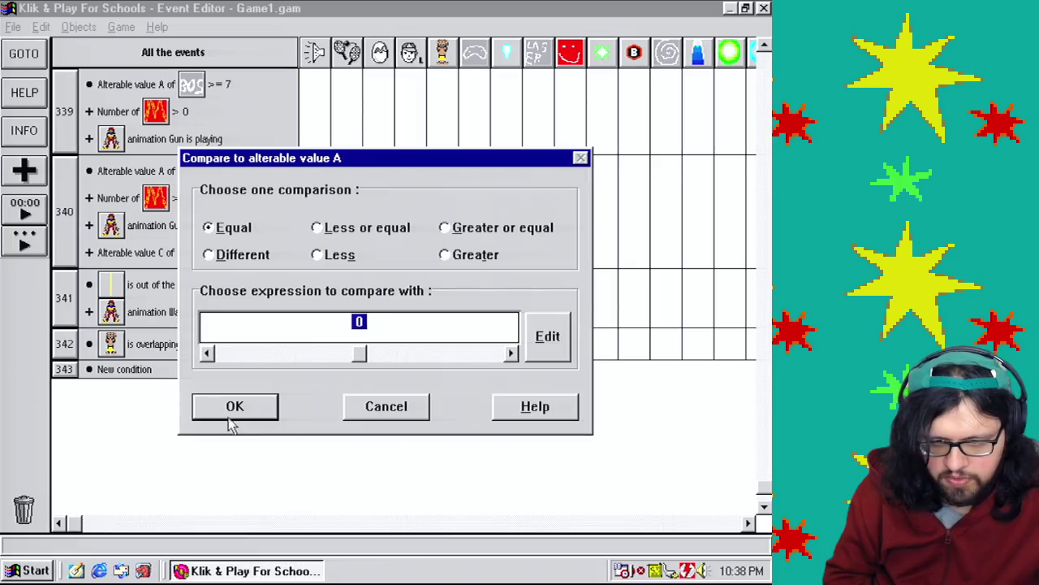
{"action": "left_click", "coordinate": [230, 416]}
Add a condition that Barrel Roll Controller's alterable value B equals 0.
{"action": "left_click", "coordinate": [122, 396]}
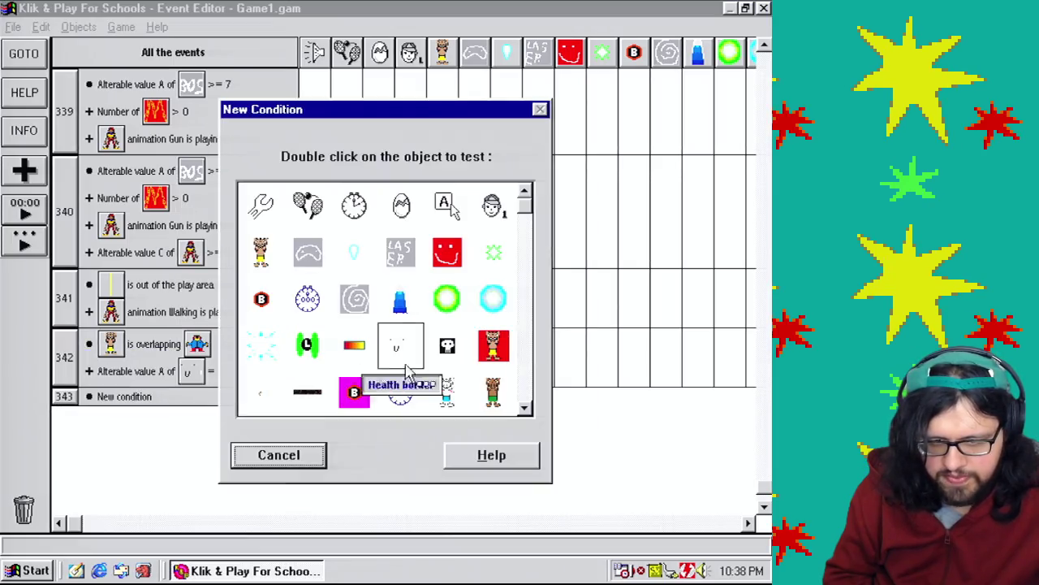
{"action": "right_click", "coordinate": [363, 307]}
{"action": "mouse_move", "coordinate": [415, 433]}
{"action": "left_click", "coordinate": [581, 448]}
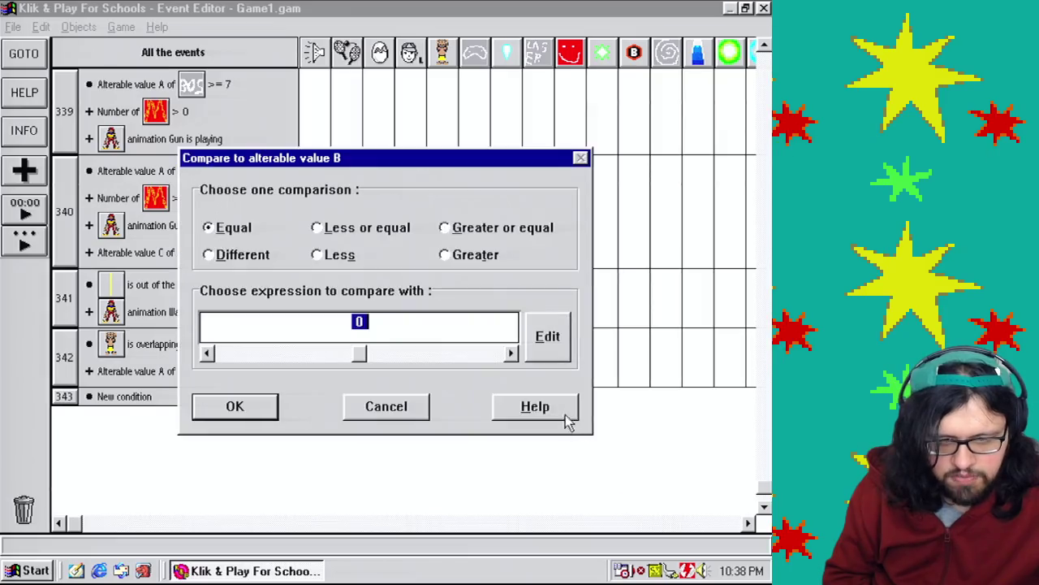
{"action": "left_click", "coordinate": [265, 406]}
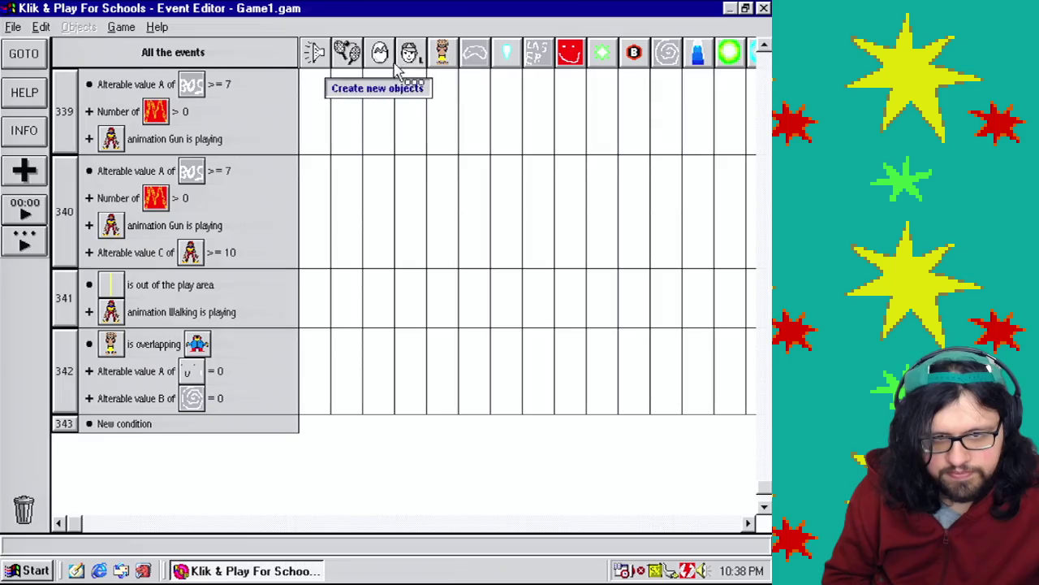
Add a Flash Object action with a 00'05'' delay to event 342.
{"action": "mouse_move", "coordinate": [765, 485]}
{"action": "left_mouse_down"}
{"action": "mouse_move", "coordinate": [764, 67]}
{"action": "mouse_move", "coordinate": [764, 339]}
{"action": "mouse_move", "coordinate": [764, 89]}
{"action": "mouse_move", "coordinate": [764, 144]}
{"action": "left_mouse_up"}
{"action": "mouse_move", "coordinate": [322, 185]}
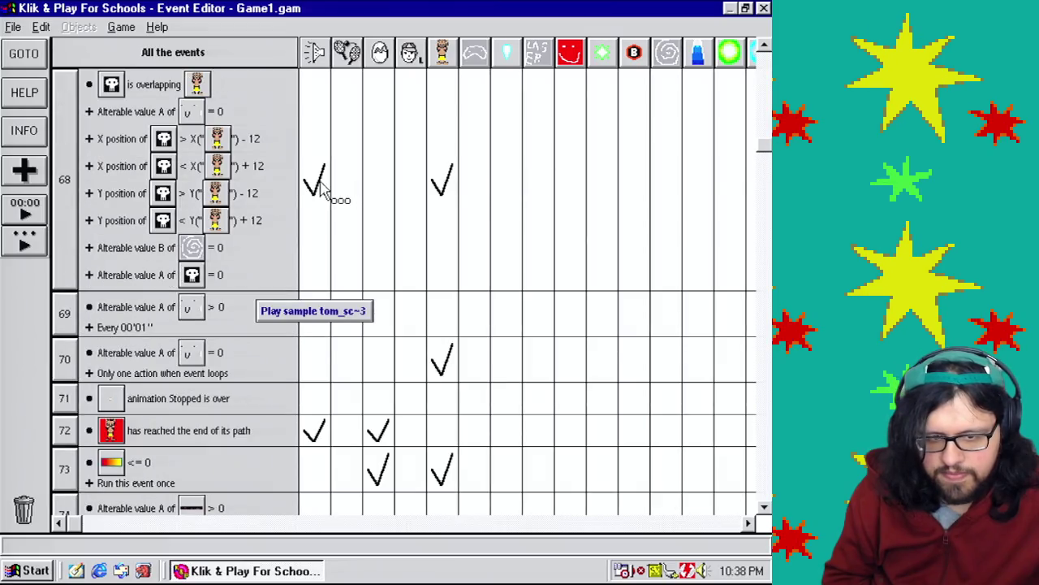
{"action": "mouse_move", "coordinate": [764, 144]}
{"action": "left_mouse_down"}
{"action": "mouse_move", "coordinate": [765, 497]}
{"action": "mouse_move", "coordinate": [767, 488]}
{"action": "left_mouse_up"}
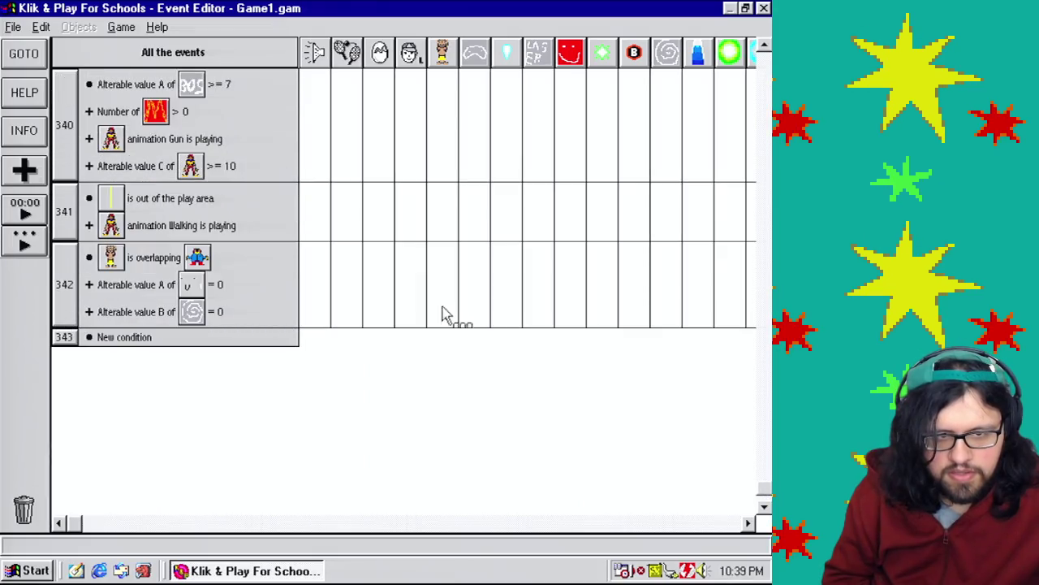
{"action": "left_click", "coordinate": [445, 281]}
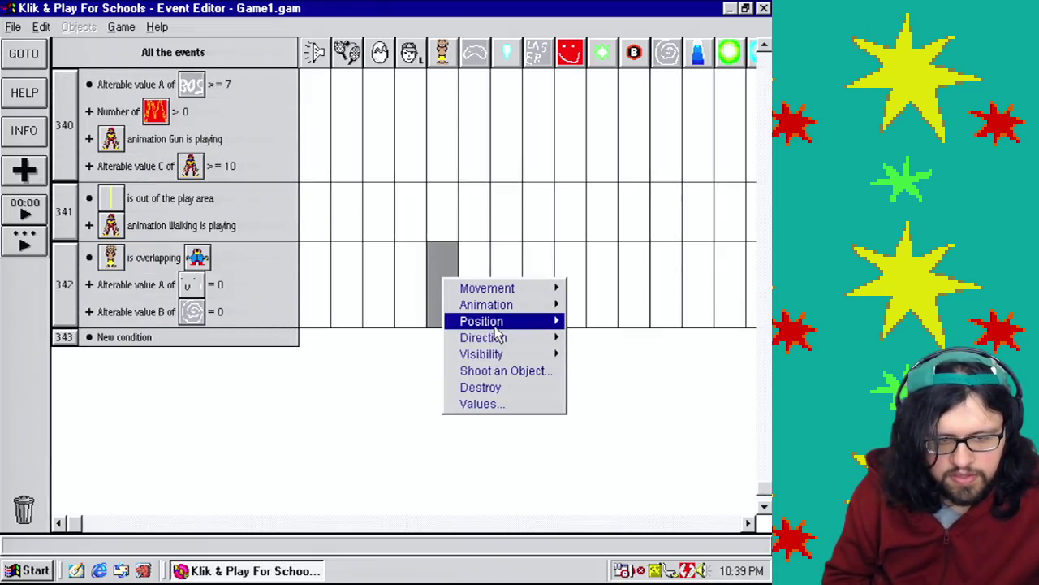
{"action": "mouse_move", "coordinate": [487, 354]}
{"action": "left_click", "coordinate": [641, 387]}
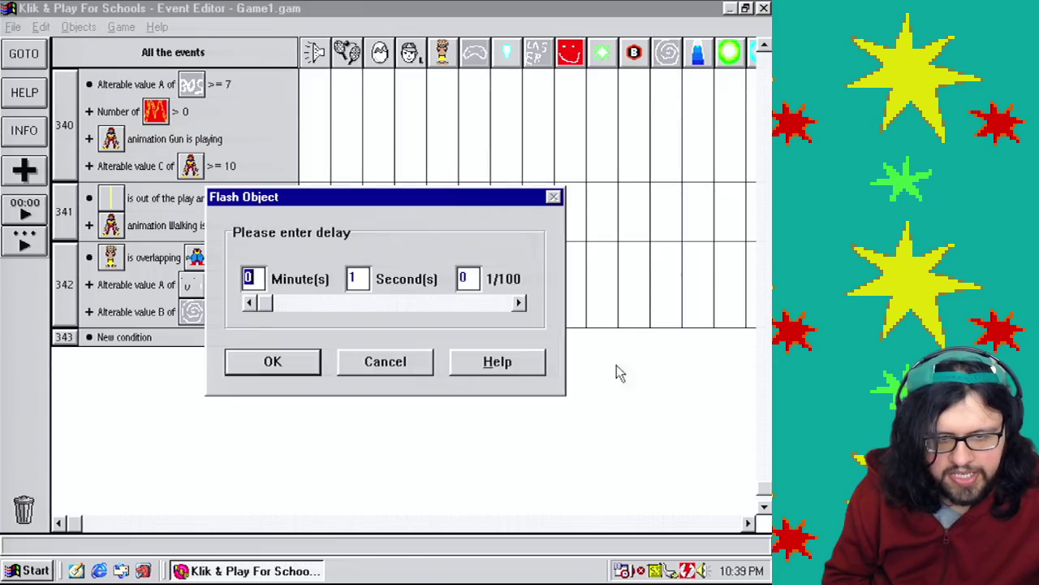
{"action": "left_click", "coordinate": [356, 279]}
{"action": "key", "text": "Tab"}
{"action": "key", "text": "Return"}
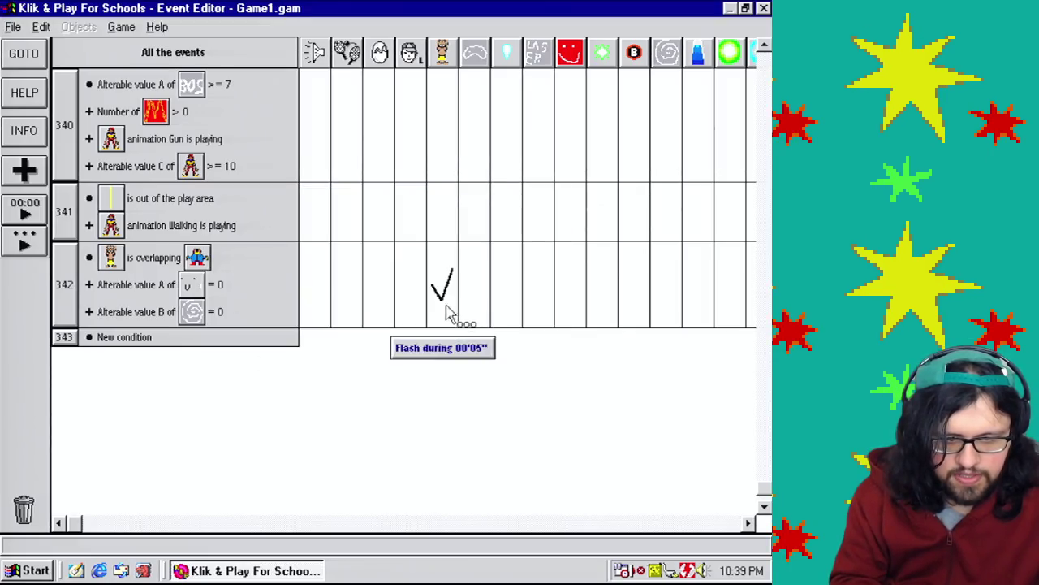
Add an action to event 342 setting another object's alterable value to 5.
{"action": "left_click", "coordinate": [660, 524]}
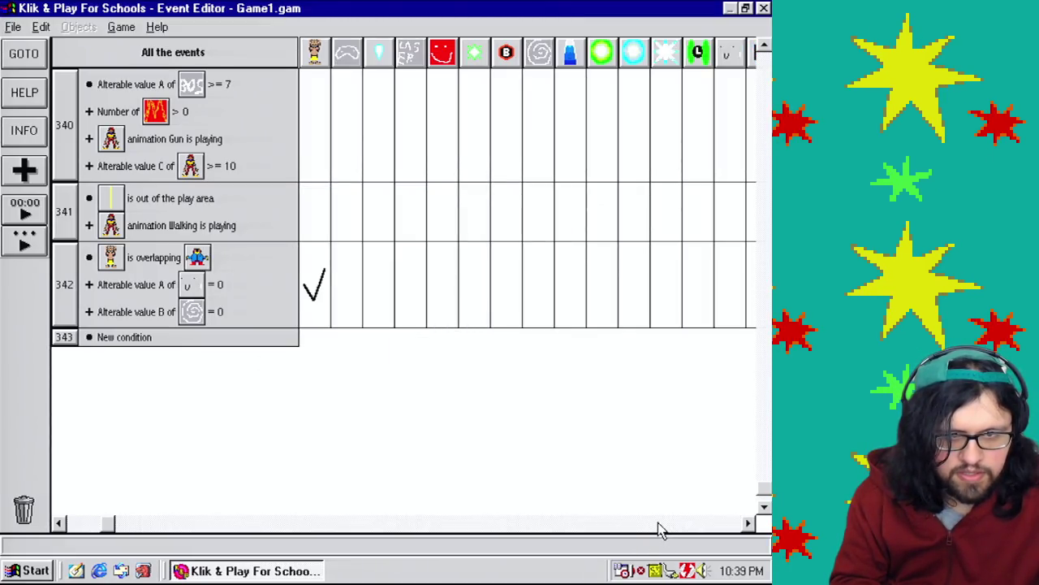
{"action": "left_click", "coordinate": [659, 523]}
{"action": "left_click", "coordinate": [594, 270]}
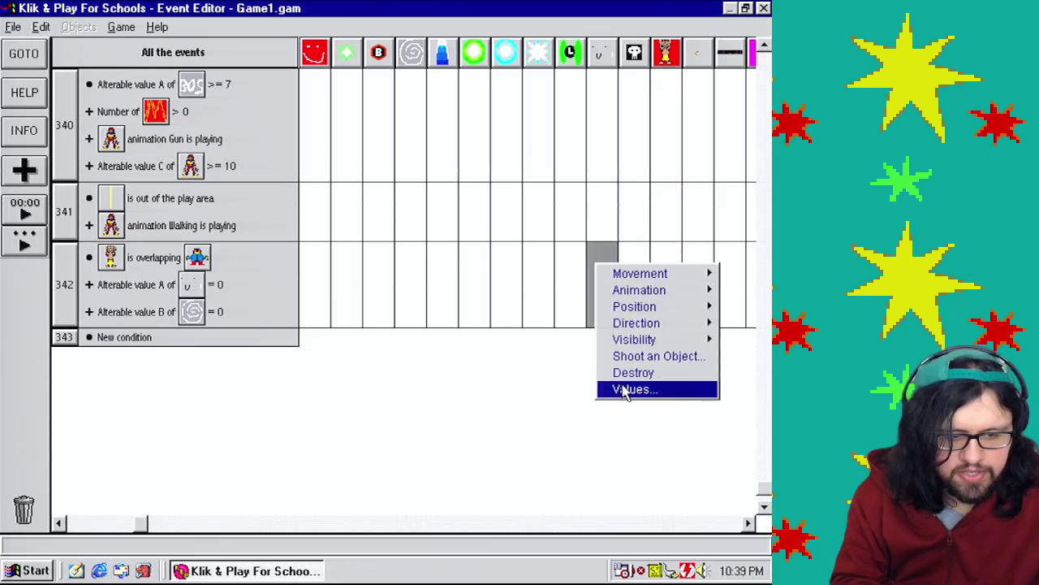
{"action": "left_click", "coordinate": [626, 389]}
{"action": "left_click", "coordinate": [408, 291]}
{"action": "type", "text": "5"}
{"action": "left_click", "coordinate": [262, 343]}
{"action": "left_click", "coordinate": [686, 528]}
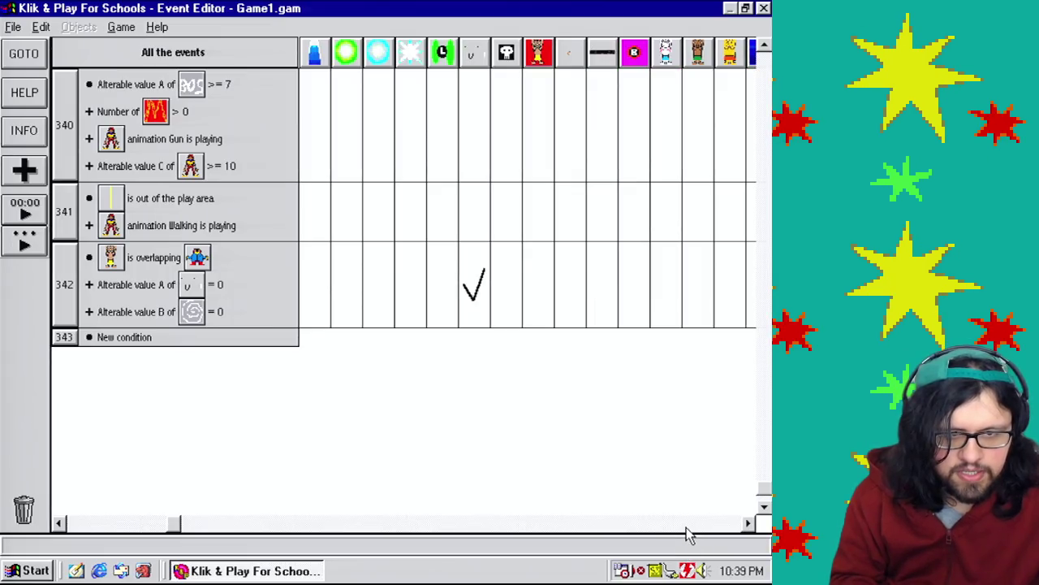
Filter the event list to show only counter-related events.
{"action": "left_click", "coordinate": [686, 524]}
{"action": "left_click", "coordinate": [686, 524]}
{"action": "left_click", "coordinate": [686, 526]}
{"action": "left_click", "coordinate": [686, 527]}
{"action": "left_click", "coordinate": [686, 527]}
{"action": "left_click", "coordinate": [686, 527]}
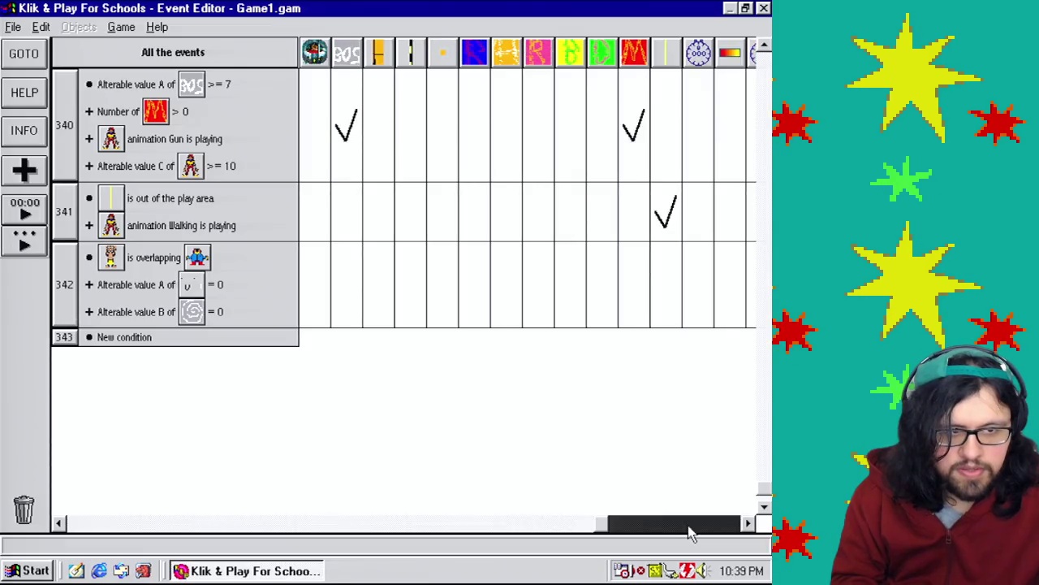
{"action": "left_click", "coordinate": [688, 529]}
{"action": "left_click", "coordinate": [475, 52]}
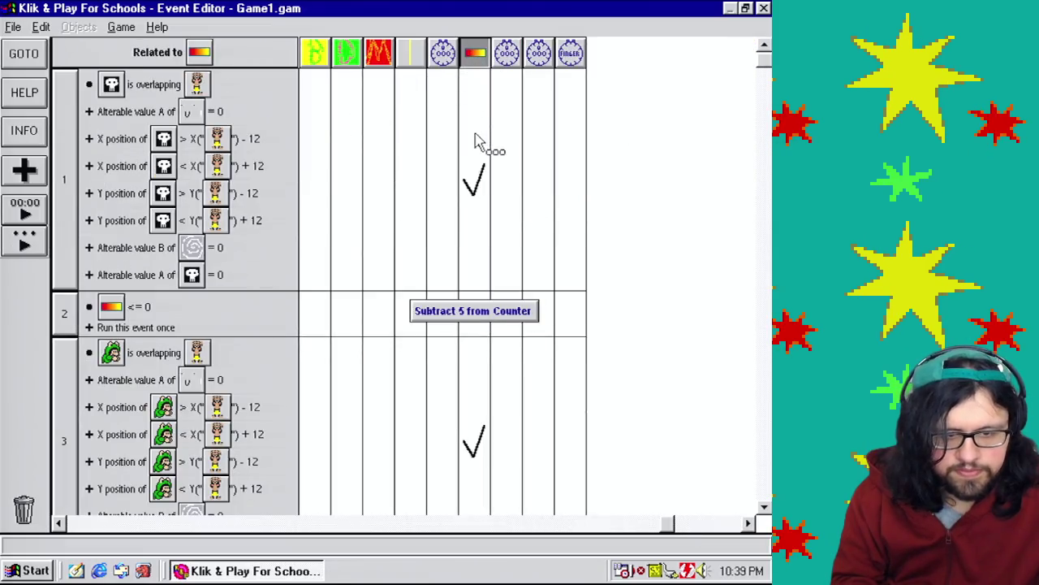
Scroll through the counter-filtered event list to inspect its events.
{"action": "scroll", "coordinate": [593, 134], "scroll_direction": "down", "scroll_amount": 5}
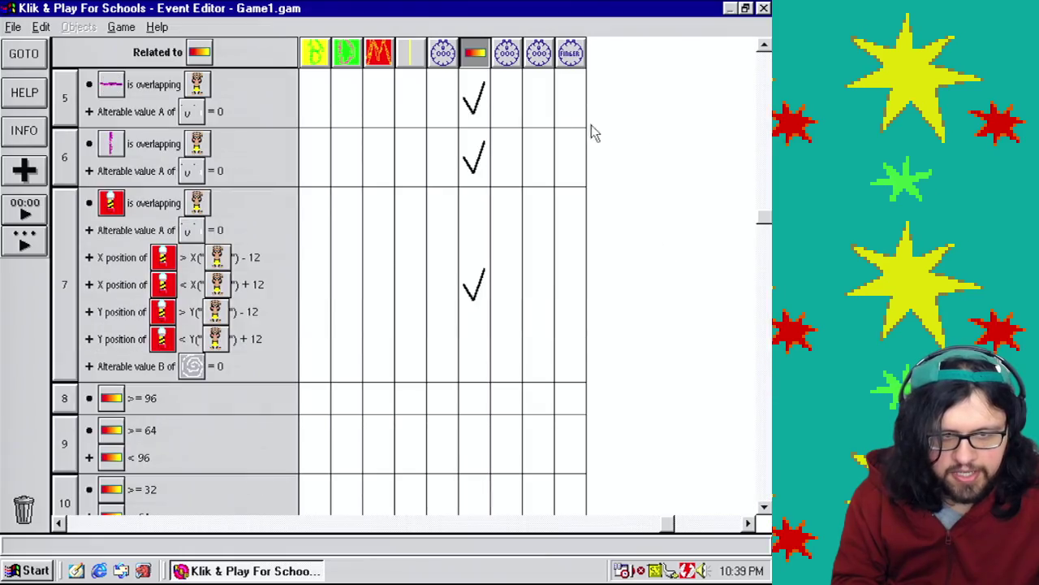
{"action": "scroll", "coordinate": [769, 162], "scroll_direction": "down", "scroll_amount": 5}
{"action": "scroll", "coordinate": [764, 349], "scroll_direction": "up", "scroll_amount": 10}
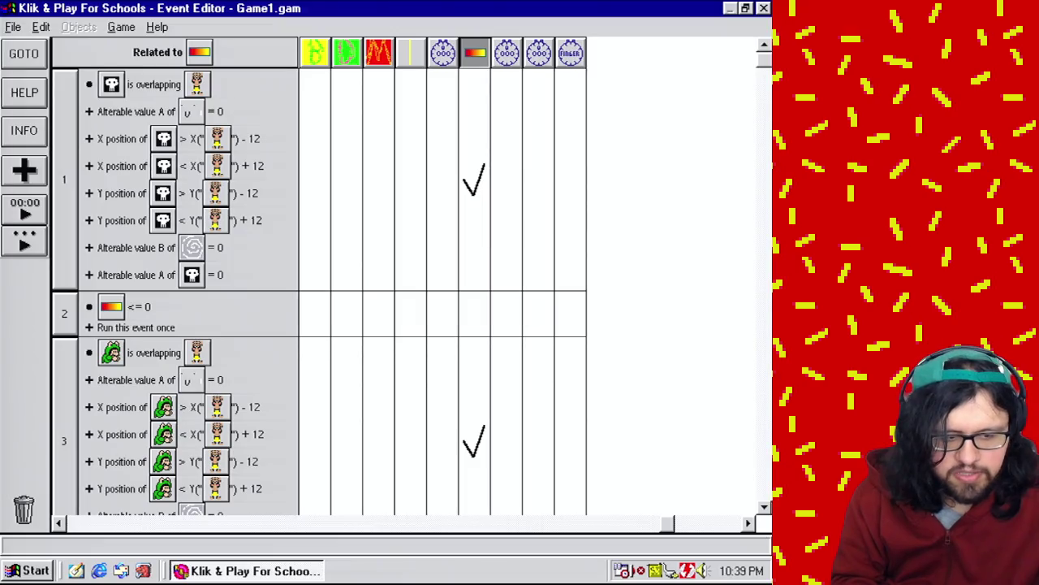
{"action": "left_click", "coordinate": [764, 506]}
{"action": "left_click", "coordinate": [764, 506]}
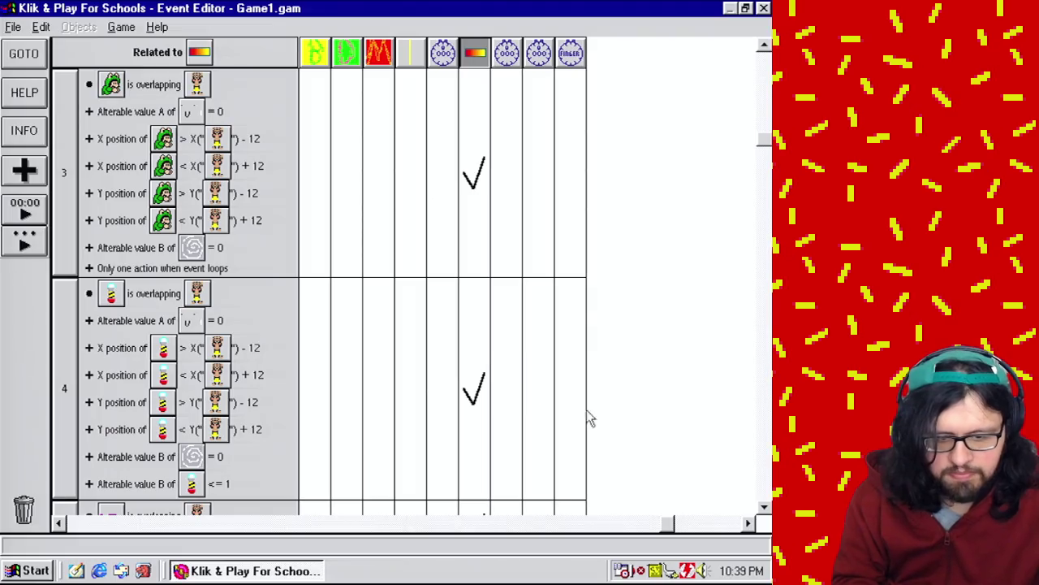
{"action": "left_click", "coordinate": [764, 506]}
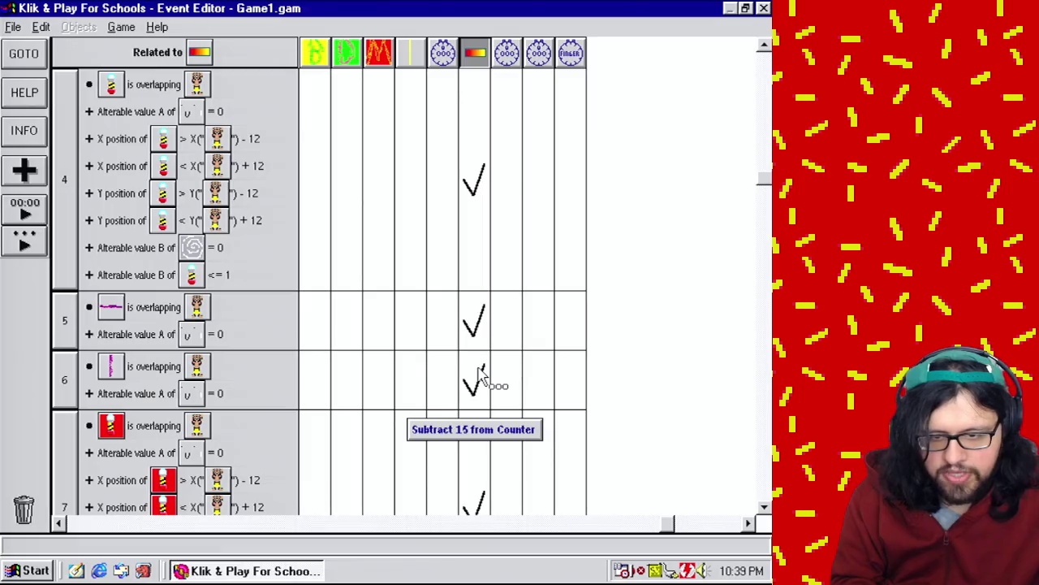
{"action": "left_click", "coordinate": [764, 505]}
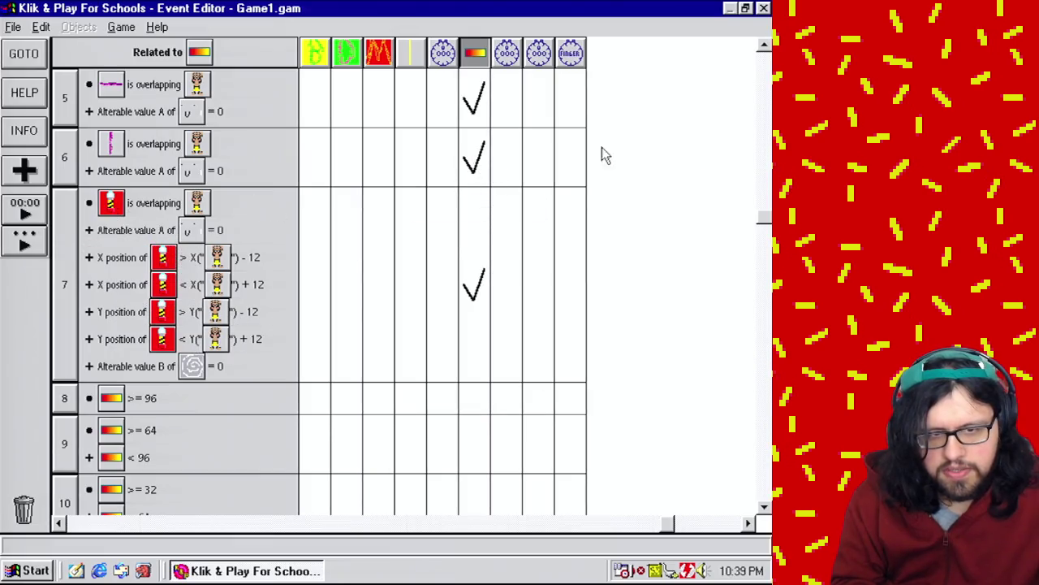
{"action": "scroll", "coordinate": [603, 155], "scroll_direction": "up", "scroll_amount": 5}
{"action": "scroll", "coordinate": [767, 393], "scroll_direction": "down", "scroll_amount": 5}
{"action": "scroll", "coordinate": [767, 325], "scroll_direction": "up", "scroll_amount": 5}
{"action": "scroll", "coordinate": [767, 243], "scroll_direction": "down", "scroll_amount": 5}
{"action": "scroll", "coordinate": [765, 217], "scroll_direction": "up", "scroll_amount": 5}
{"action": "scroll", "coordinate": [759, 171], "scroll_direction": "down", "scroll_amount": 5}
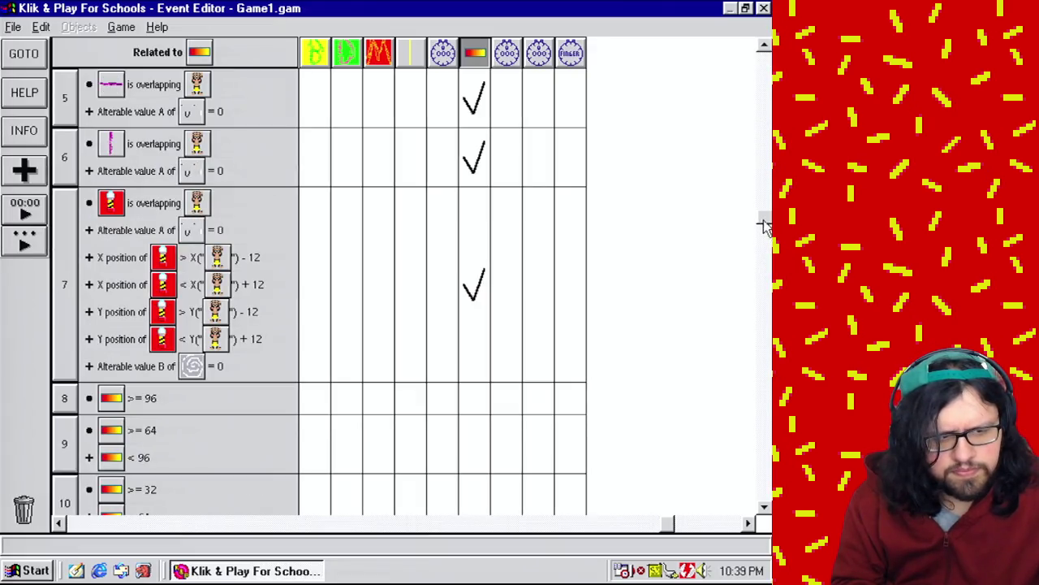
{"action": "left_click_drag", "start_coordinate": [766, 225], "coordinate": [760, 57]}
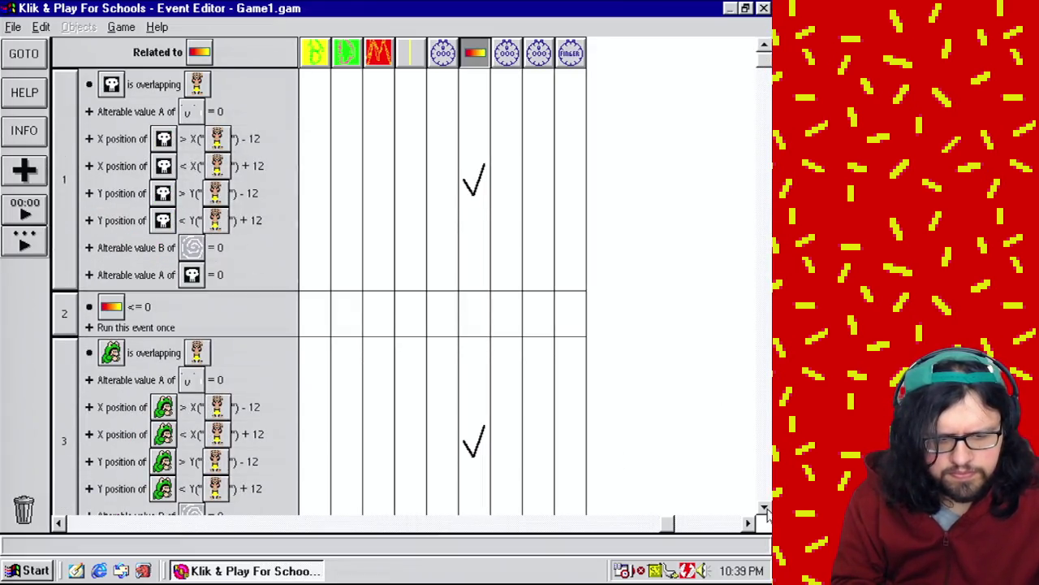
{"action": "left_click", "coordinate": [764, 507]}
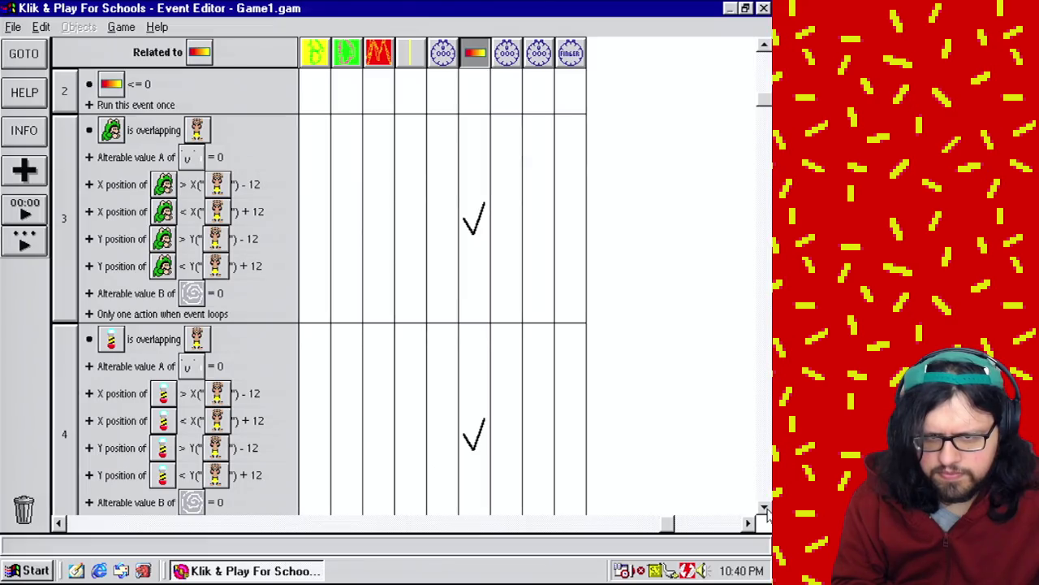
{"action": "left_click", "coordinate": [764, 507]}
{"action": "left_click", "coordinate": [765, 508]}
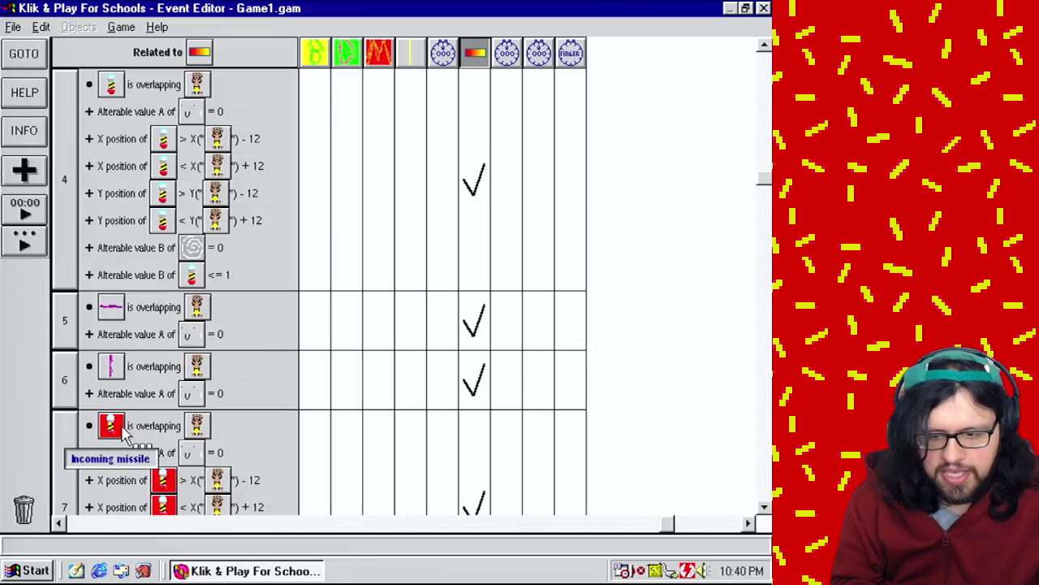
{"action": "left_click", "coordinate": [764, 509]}
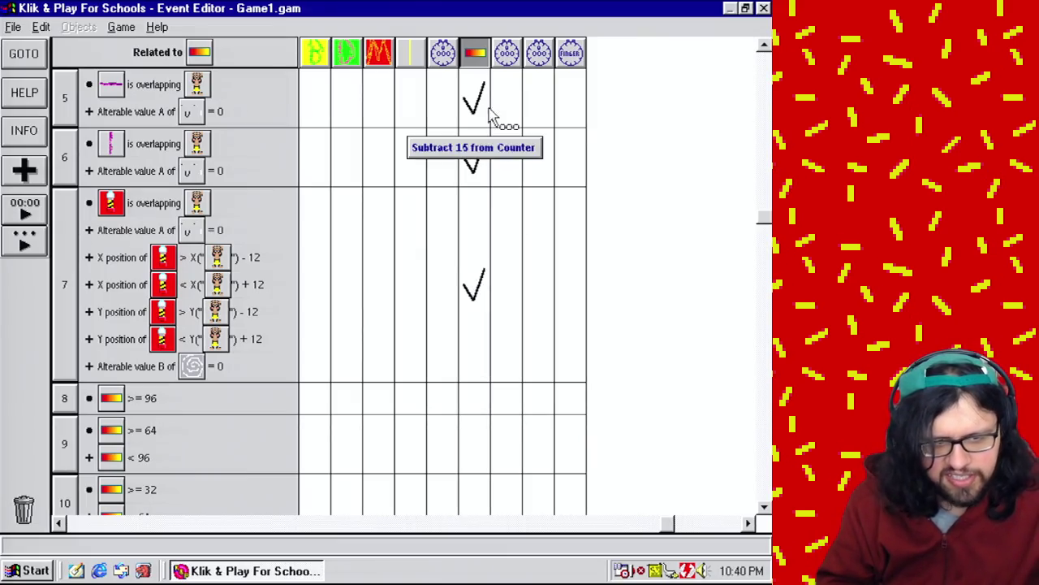
{"action": "mouse_move", "coordinate": [764, 226]}
{"action": "left_mouse_down"}
{"action": "mouse_move", "coordinate": [764, 264]}
{"action": "mouse_move", "coordinate": [764, 226]}
{"action": "left_mouse_up"}
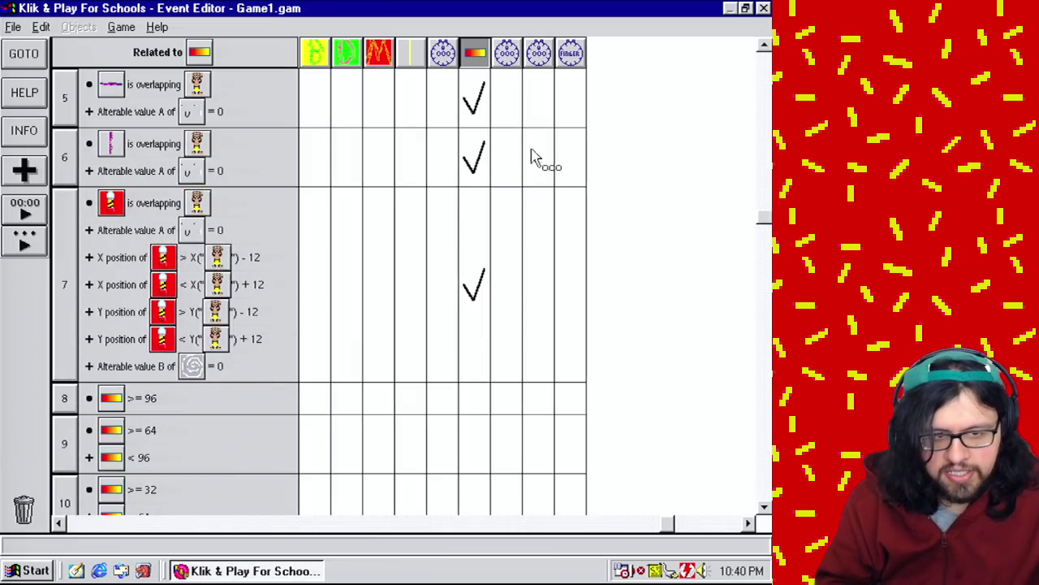
Remove the event filter so all events are listed again.
{"action": "left_click", "coordinate": [151, 53]}
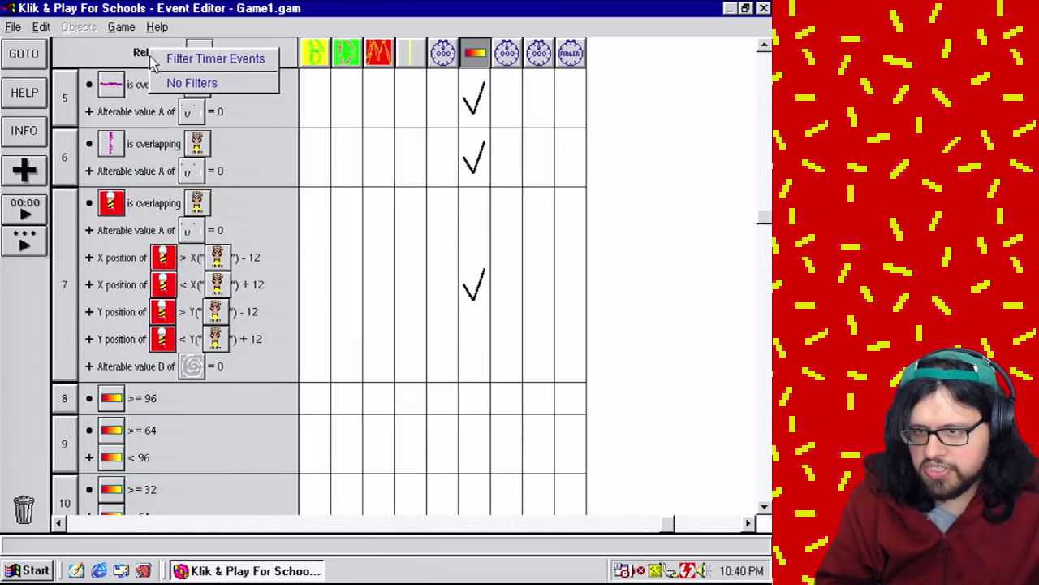
{"action": "left_click", "coordinate": [216, 85]}
{"action": "left_click_drag", "start_coordinate": [764, 65], "coordinate": [764, 491]}
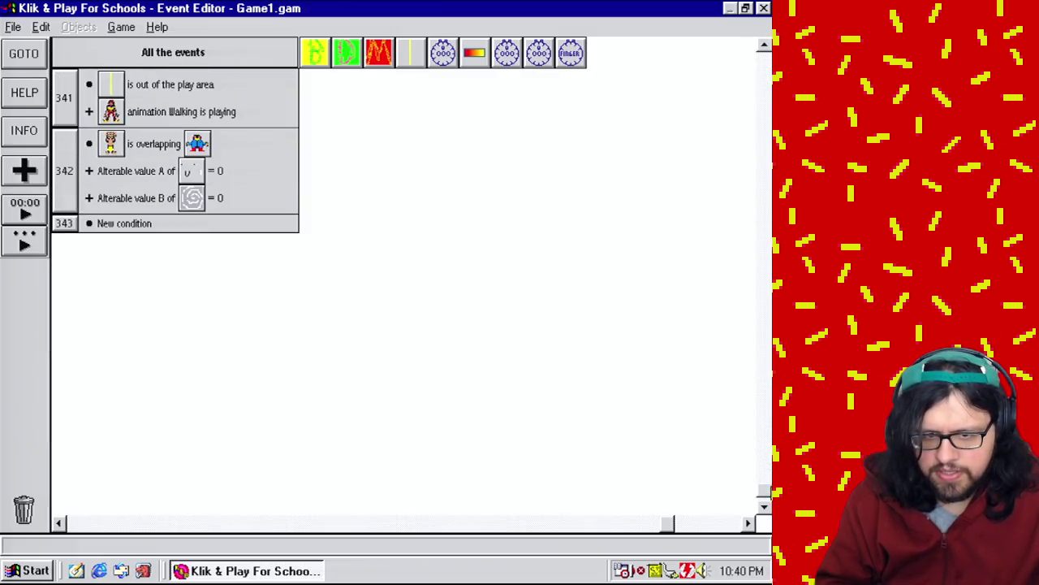
Make event 342 subtract 15 from the counter.
{"action": "left_click", "coordinate": [480, 186]}
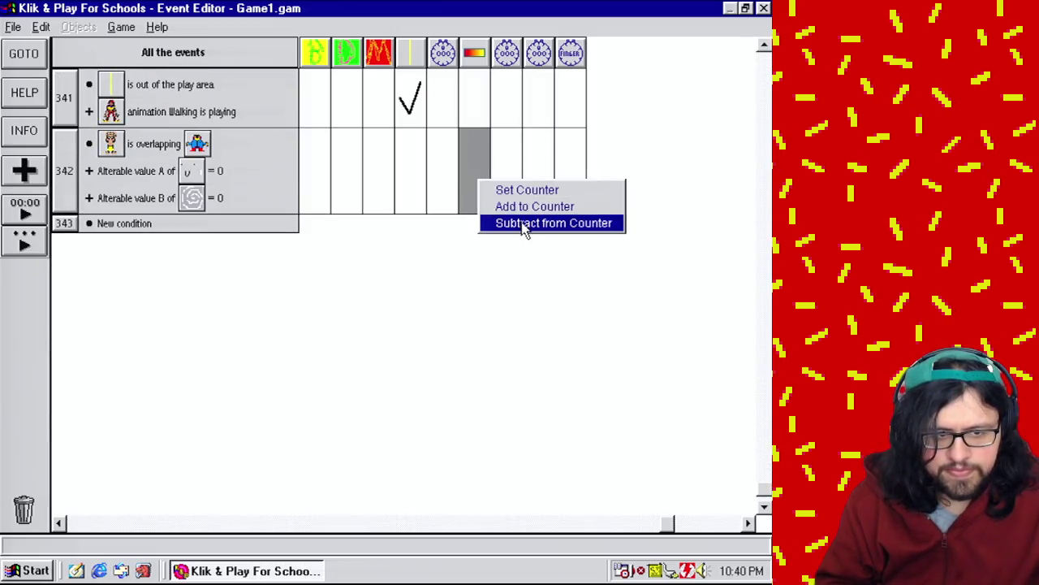
{"action": "left_click", "coordinate": [525, 225]}
{"action": "left_click", "coordinate": [279, 345]}
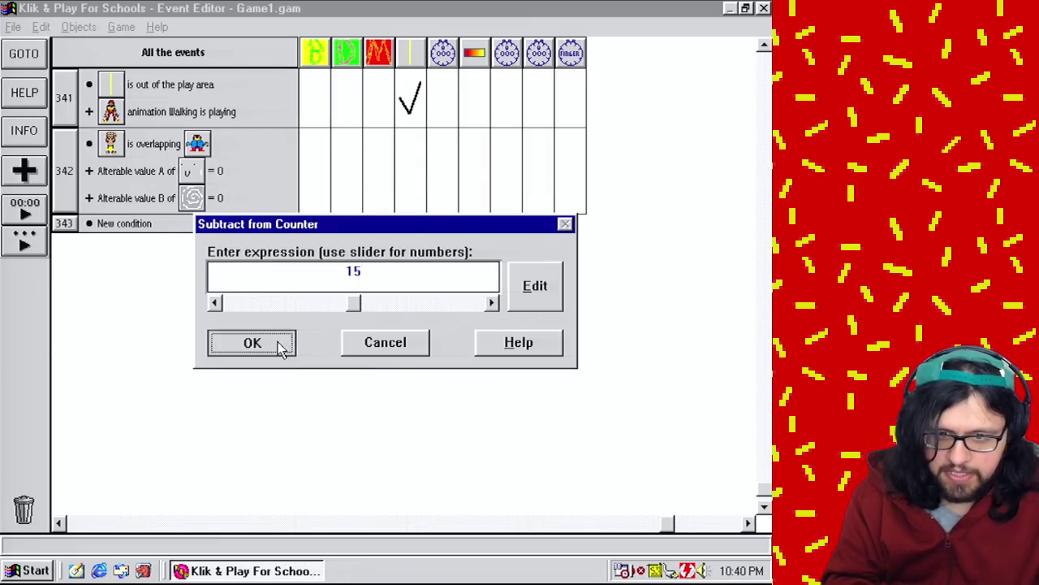
{"action": "left_click", "coordinate": [121, 27]}
Save the game, overwriting Game1.gam.
{"action": "mouse_move", "coordinate": [13, 28]}
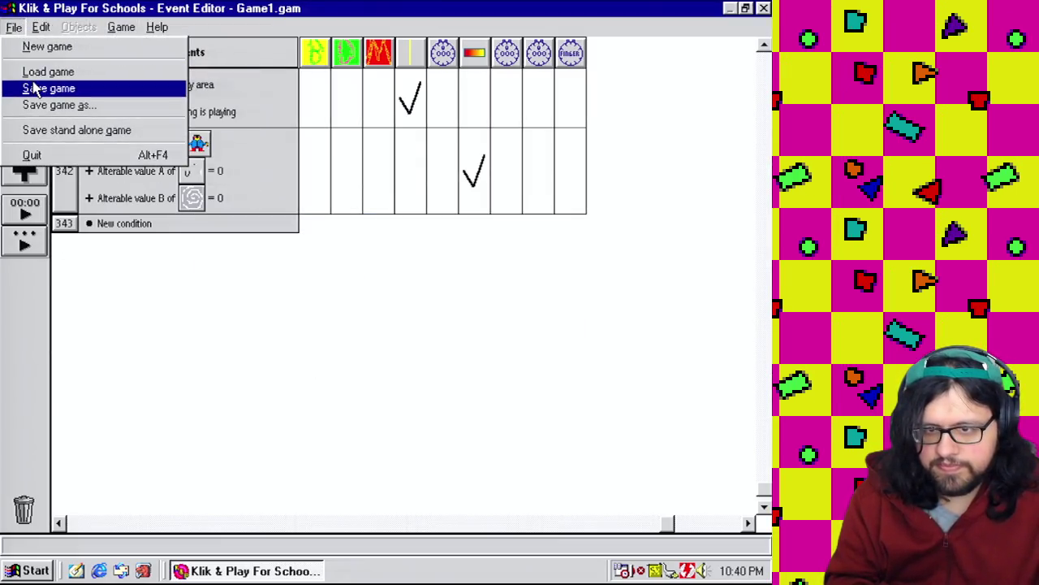
{"action": "left_click", "coordinate": [37, 87]}
{"action": "left_click", "coordinate": [297, 460]}
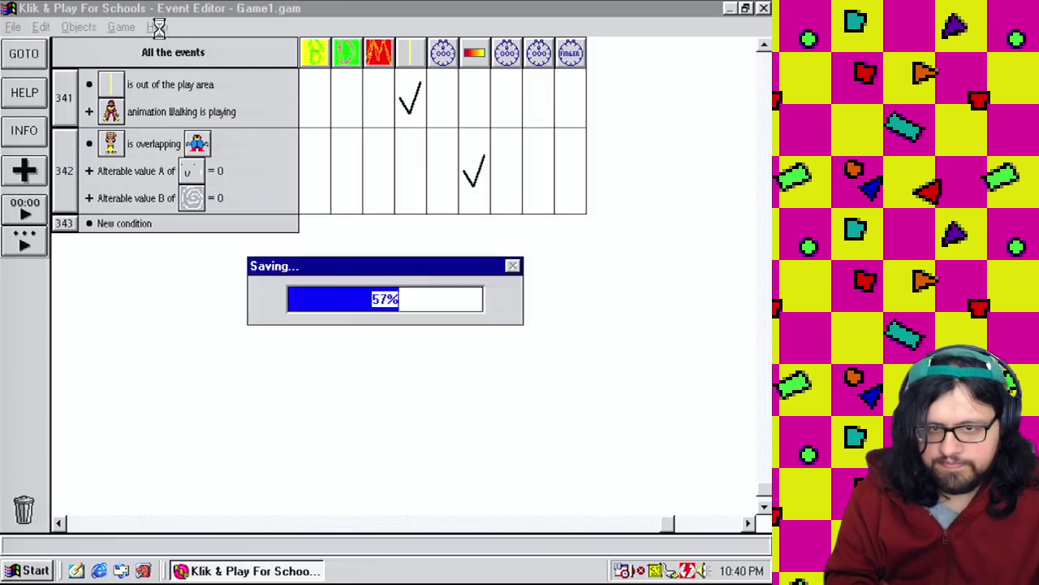
Playtest the boss level from the Level Editor, then return to the Event Editor.
{"action": "left_click", "coordinate": [121, 27]}
{"action": "left_click", "coordinate": [153, 63]}
{"action": "left_click", "coordinate": [122, 27]}
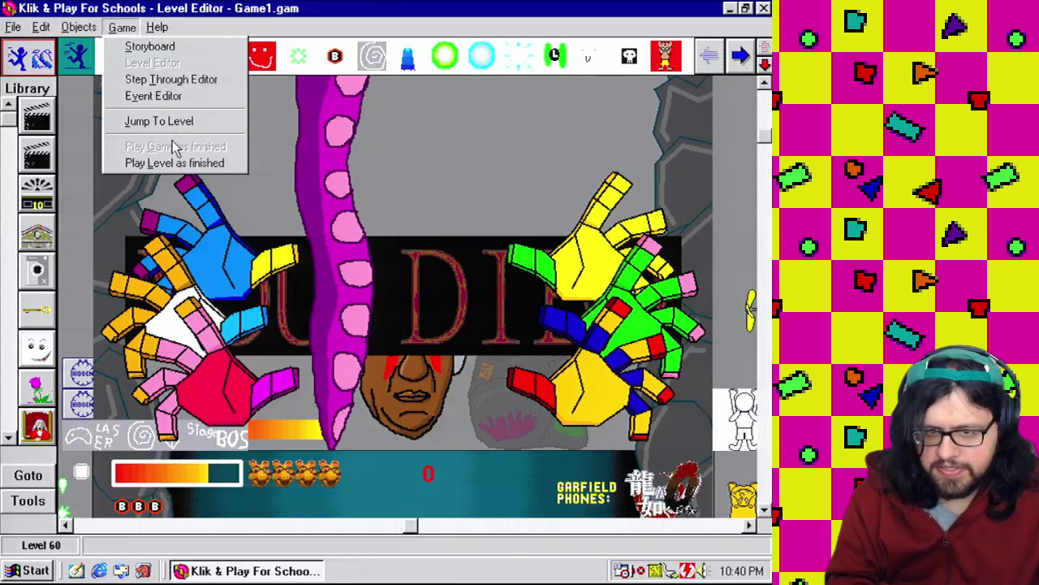
{"action": "left_click", "coordinate": [175, 163]}
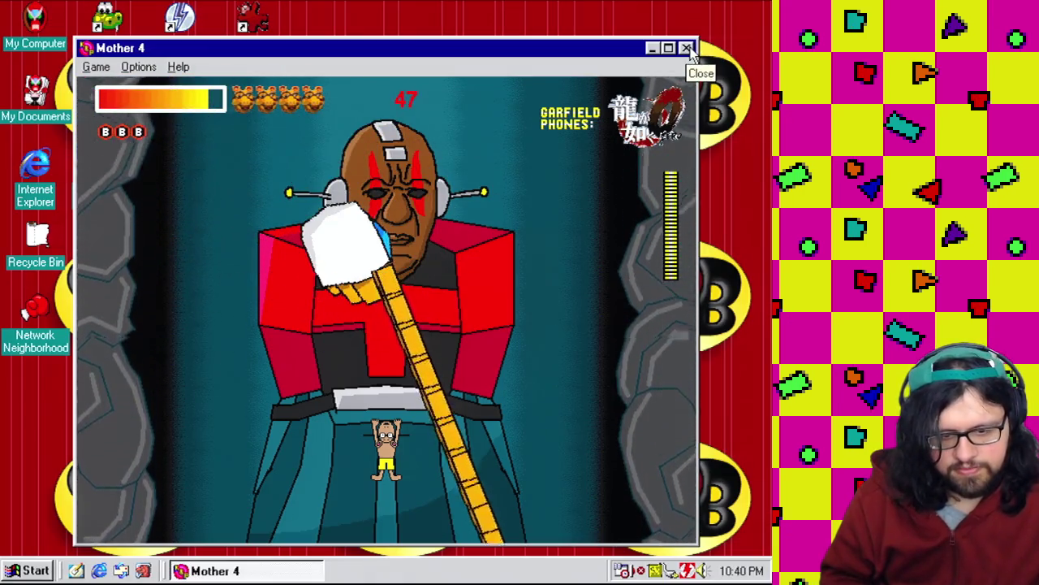
{"action": "left_click", "coordinate": [687, 48]}
{"action": "left_click", "coordinate": [121, 27]}
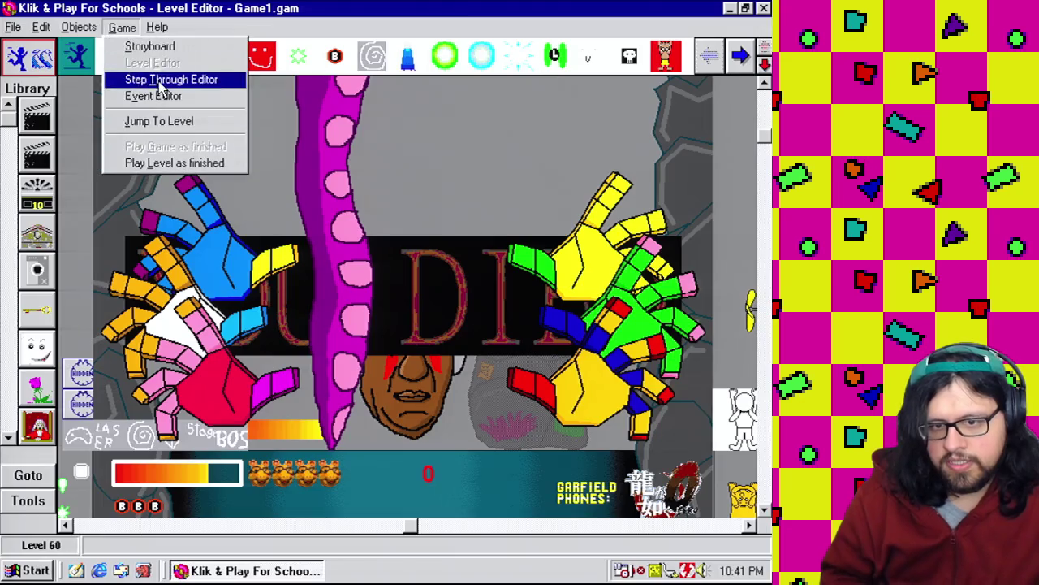
{"action": "left_click", "coordinate": [170, 98]}
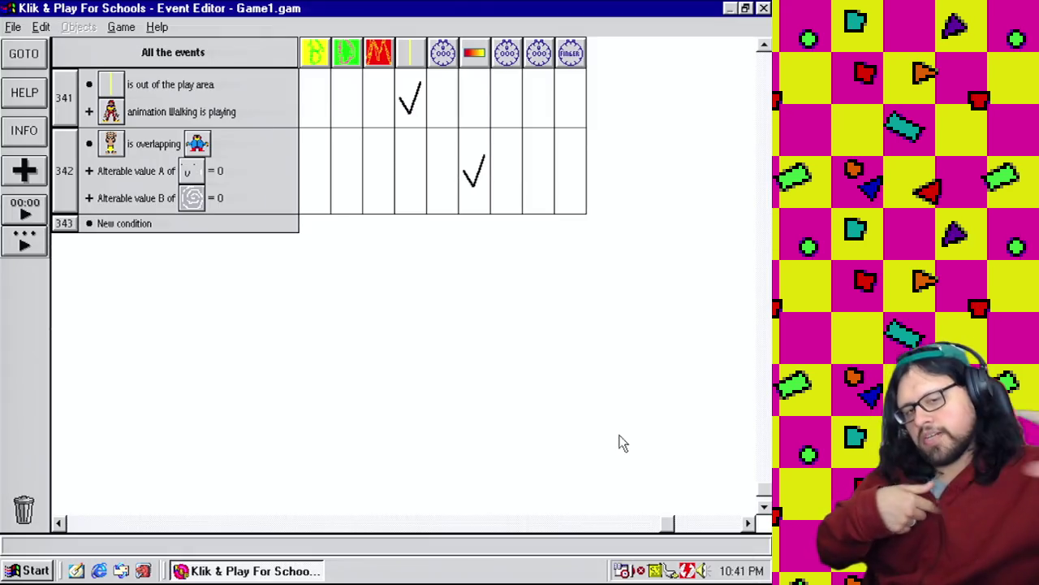
Create event 343: character overlaps the orange object, plus two alterable value checks.
{"action": "mouse_move", "coordinate": [130, 137]}
{"action": "left_mouse_down"}
{"action": "mouse_move", "coordinate": [145, 154]}
{"action": "mouse_move", "coordinate": [147, 225]}
{"action": "left_mouse_up"}
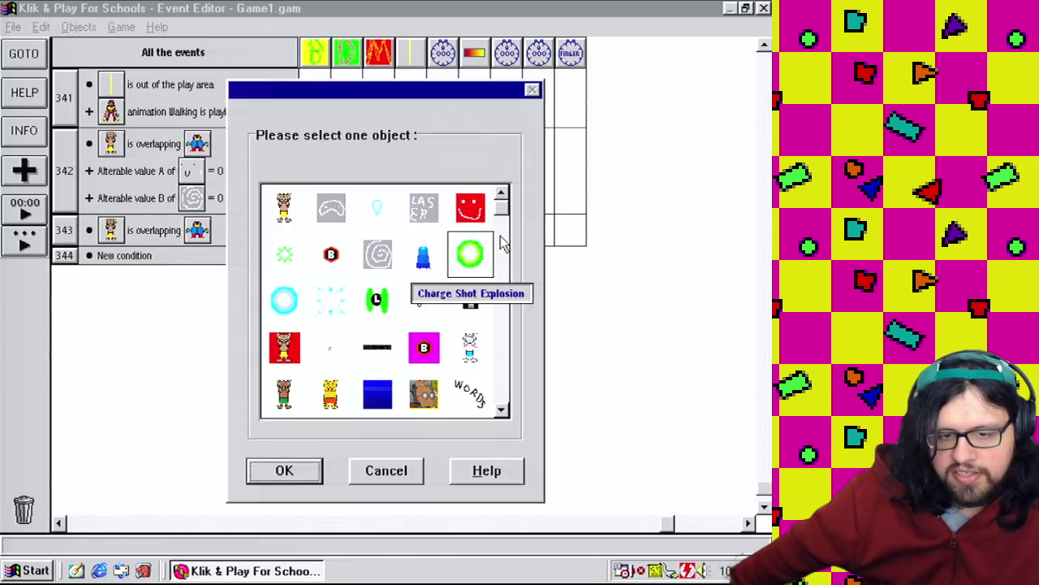
{"action": "left_click_drag", "start_coordinate": [503, 209], "coordinate": [529, 401]}
{"action": "double_click", "coordinate": [387, 299]}
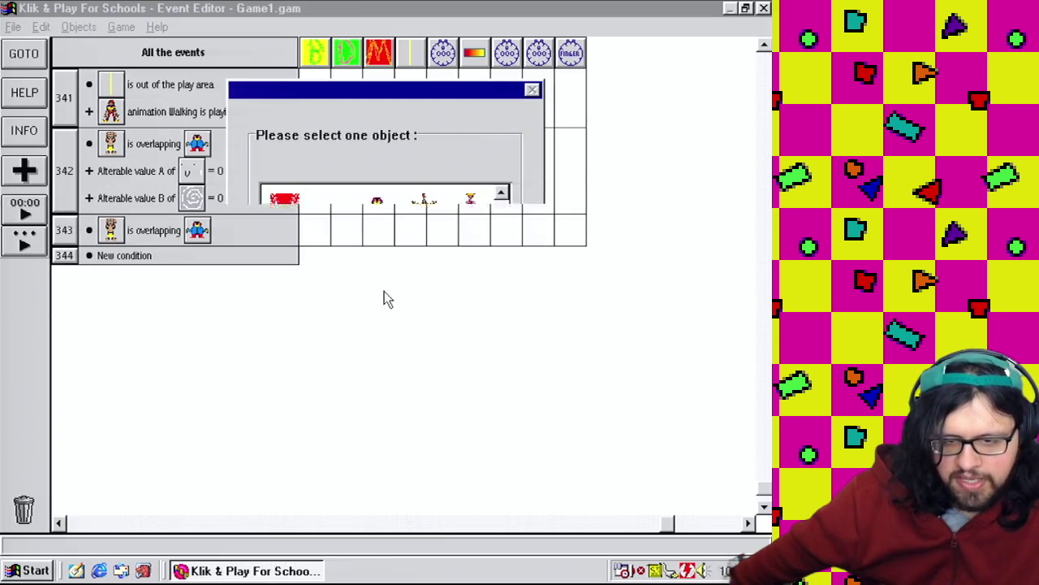
{"action": "left_click_drag", "start_coordinate": [144, 168], "coordinate": [130, 189]}
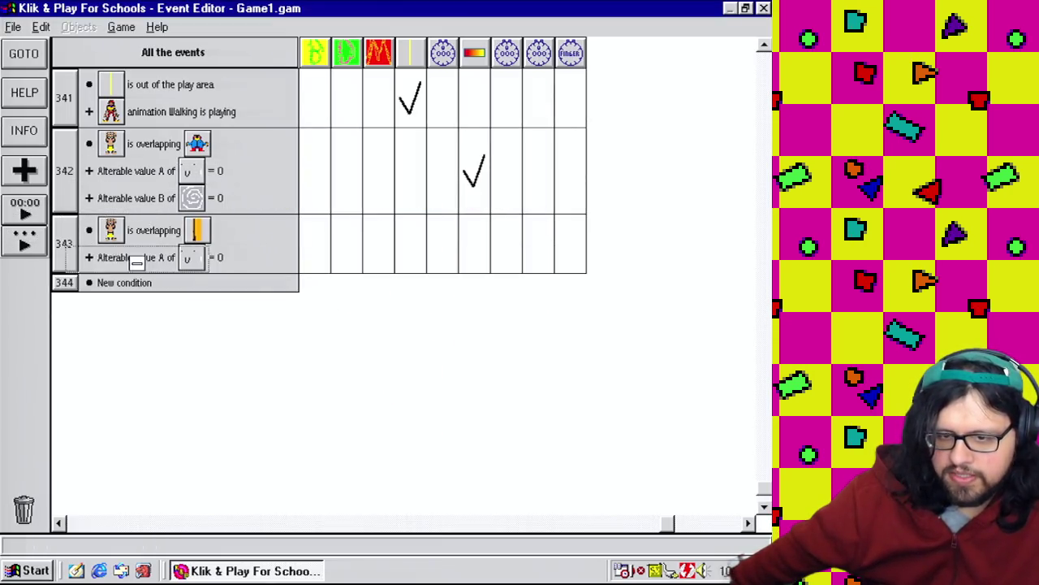
{"action": "left_click_drag", "start_coordinate": [71, 268], "coordinate": [71, 270]}
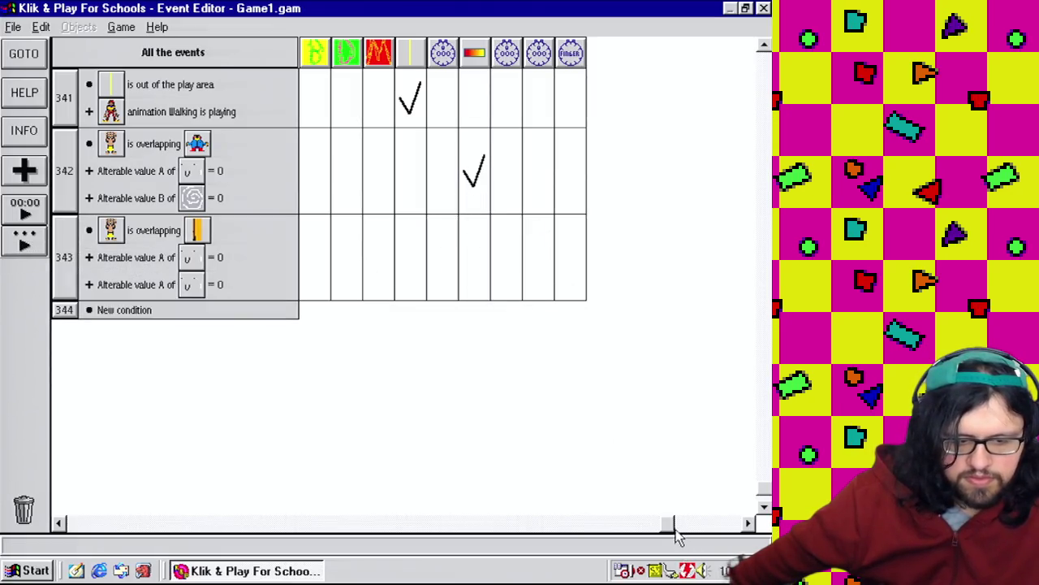
Give event 343 the same counter action as event 342.
{"action": "left_click_drag", "start_coordinate": [675, 530], "coordinate": [227, 518]}
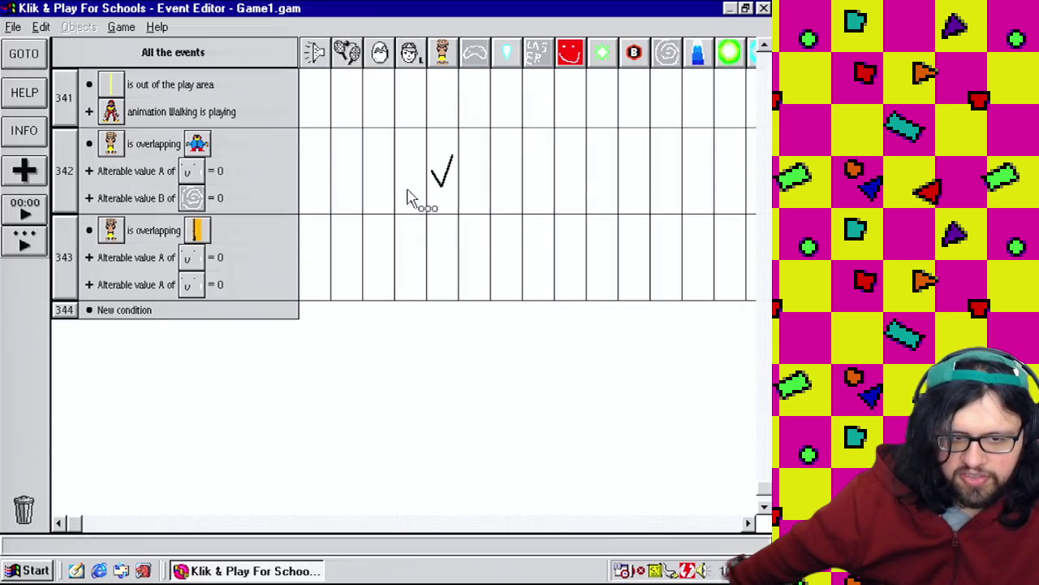
{"action": "left_click", "coordinate": [747, 524]}
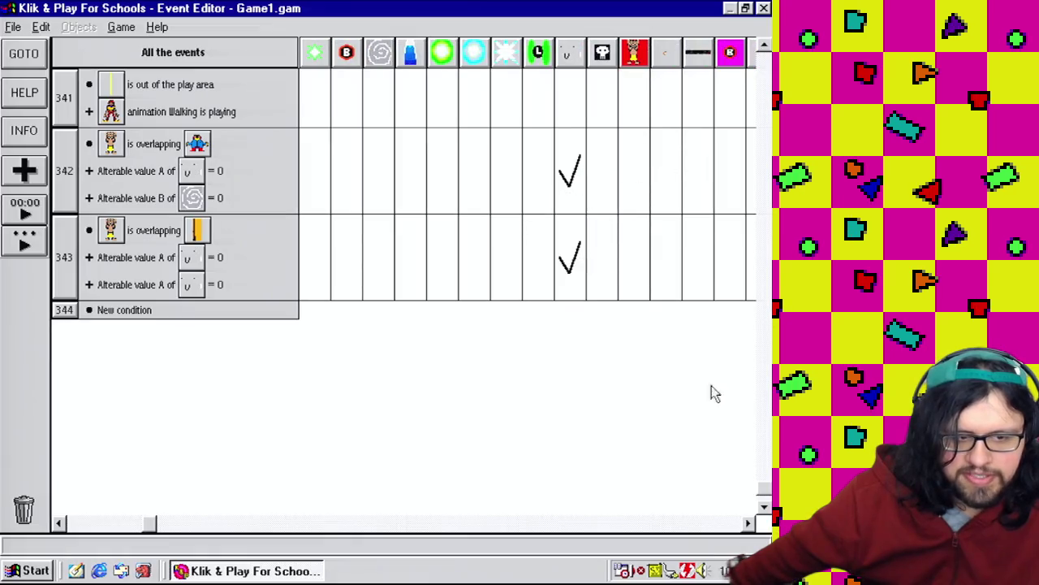
{"action": "left_click", "coordinate": [749, 524]}
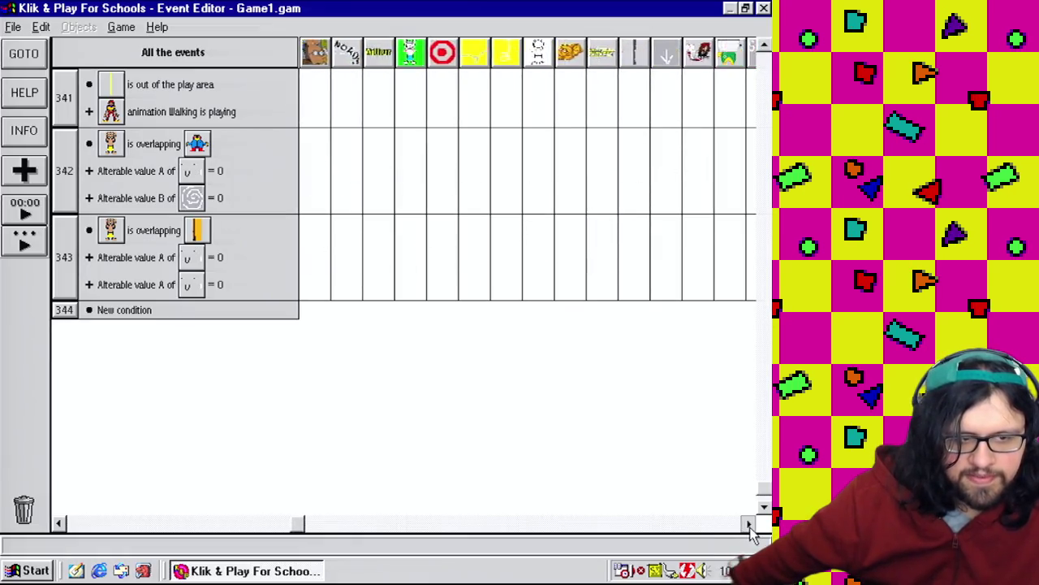
{"action": "left_click", "coordinate": [749, 525]}
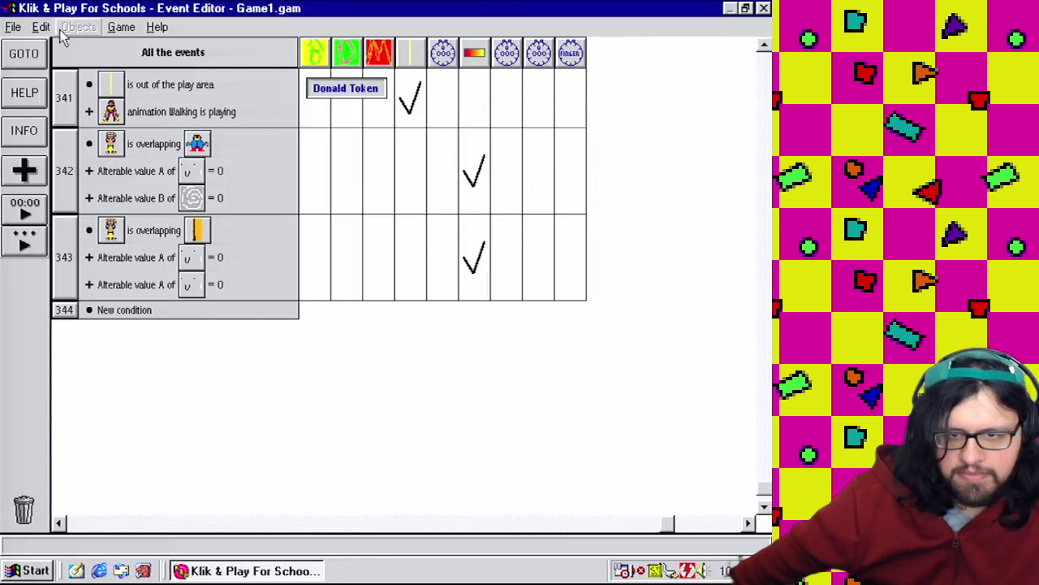
Playtest the boss level again from the Level Editor.
{"action": "left_click", "coordinate": [151, 63]}
{"action": "left_click", "coordinate": [121, 27]}
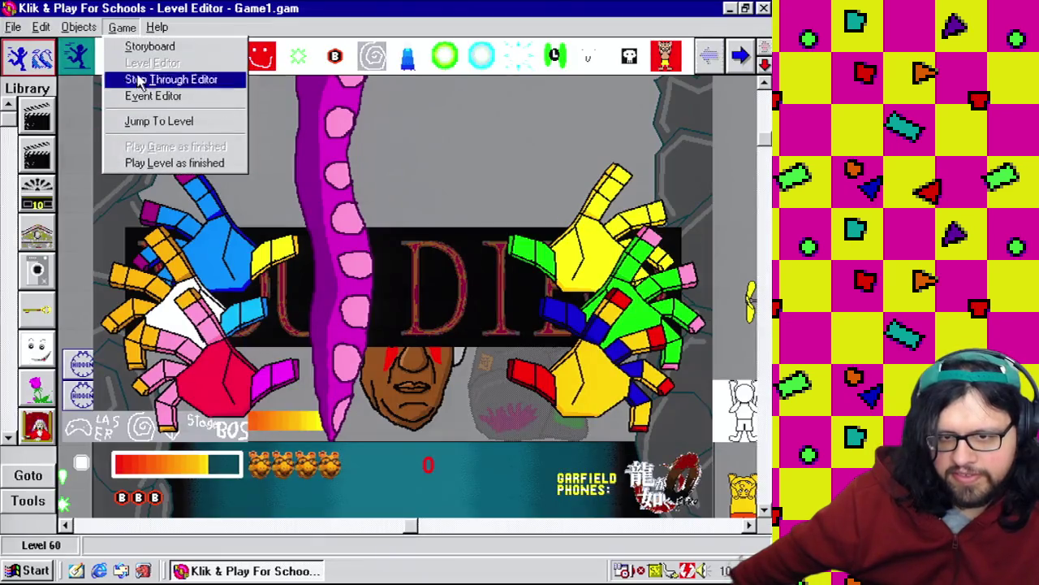
{"action": "left_click", "coordinate": [171, 165]}
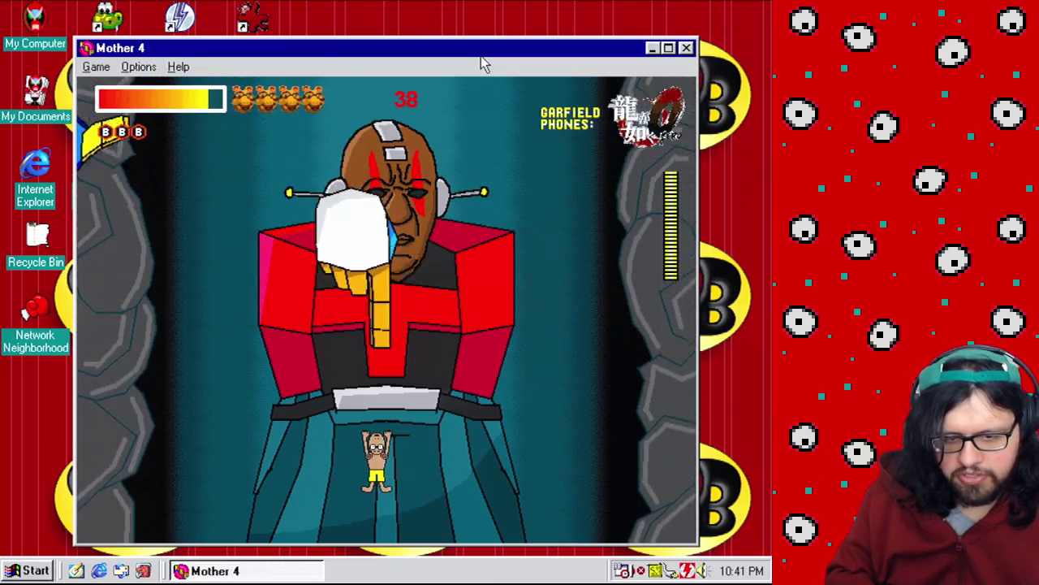
Run left and right and jump to dodge the boss's slamming and sweeping hands.
{"action": "key", "text": "Left"}
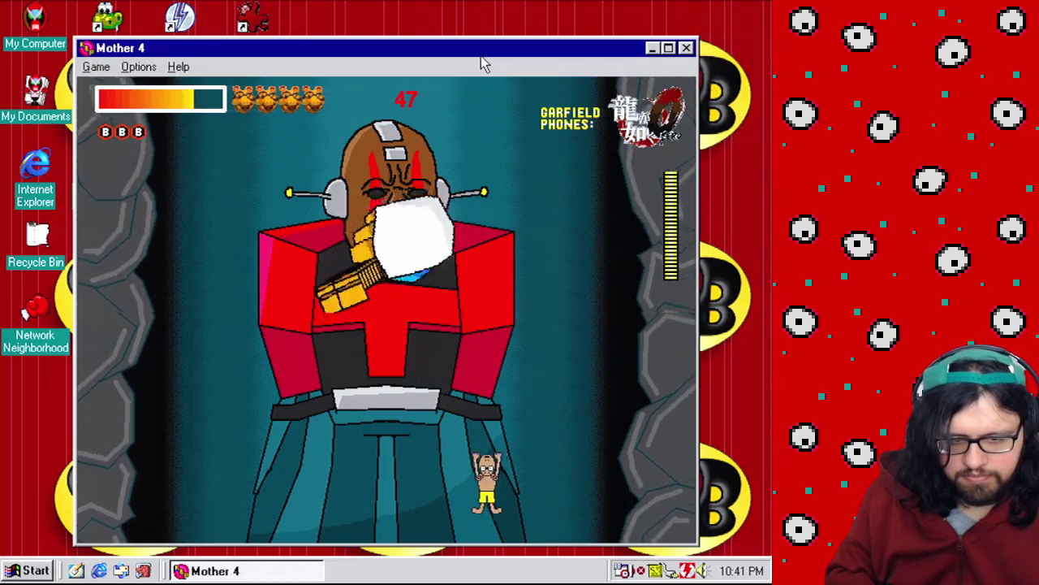
{"action": "key", "text": "Left"}
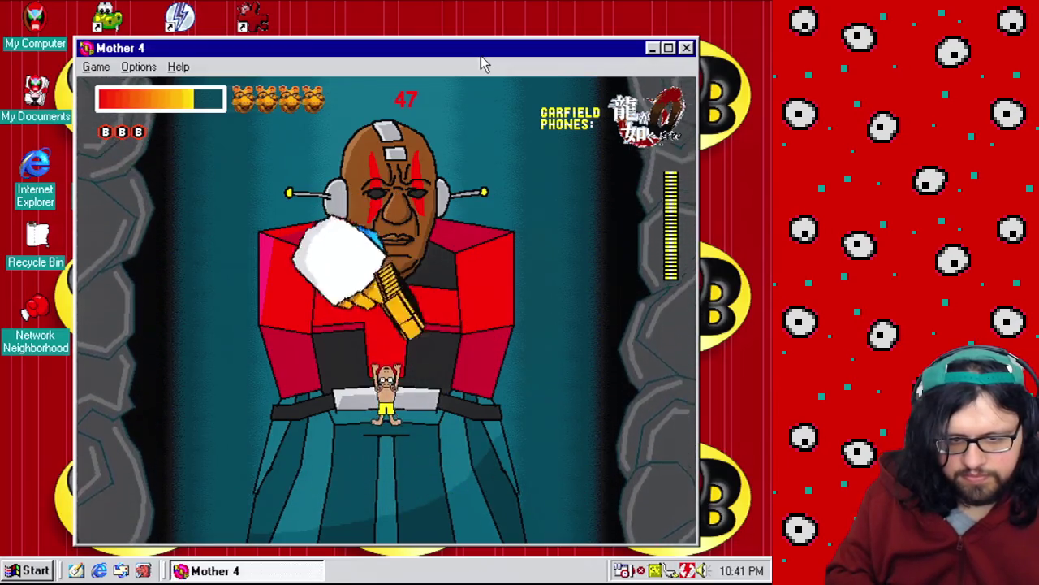
{"action": "key", "text": "Right"}
{"action": "key", "text": "Left"}
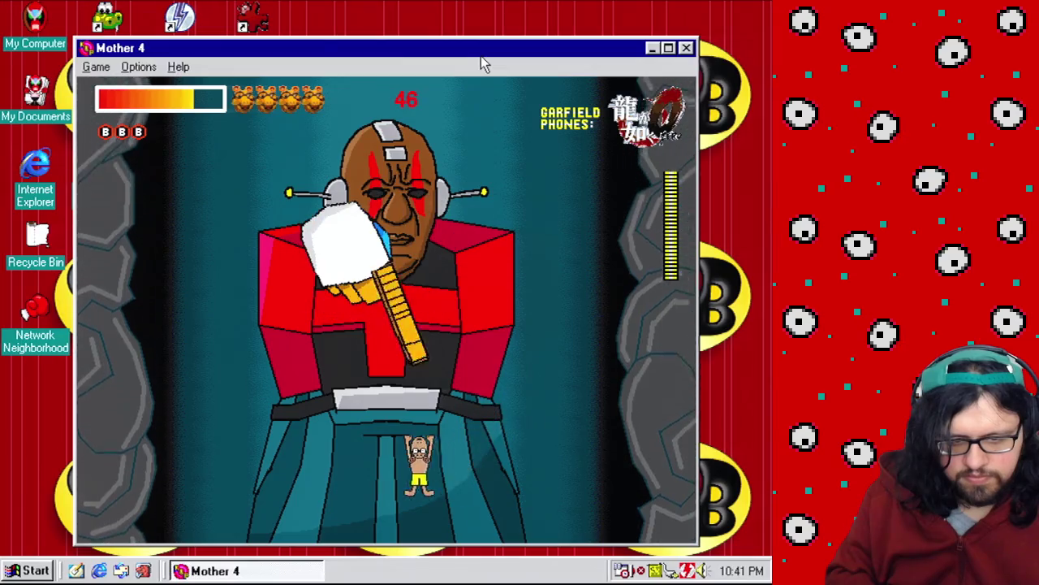
{"action": "key", "text": "Right"}
{"action": "key", "text": "Left"}
{"action": "key", "text": "Up"}
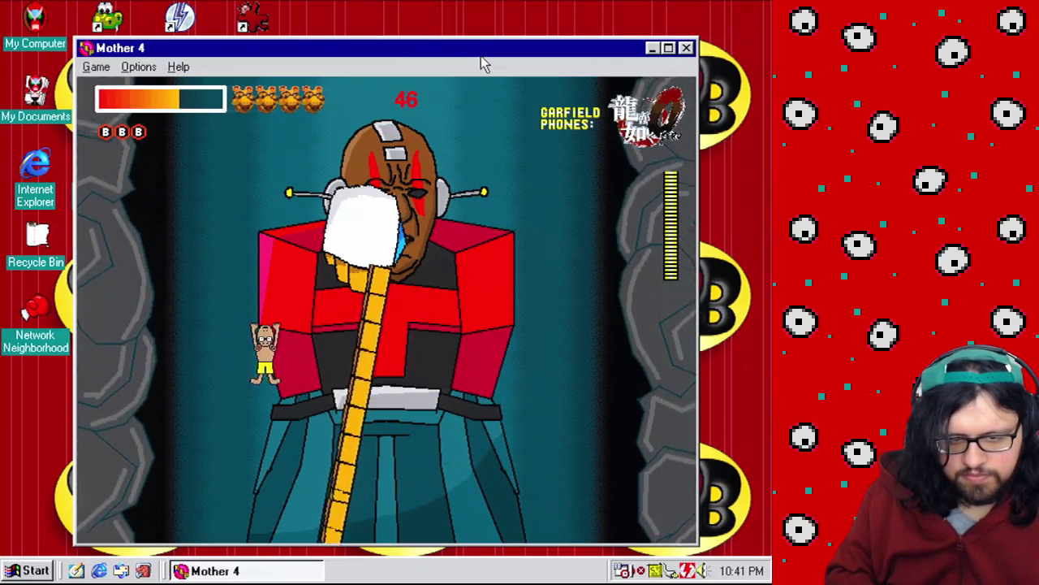
{"action": "key", "text": "Right"}
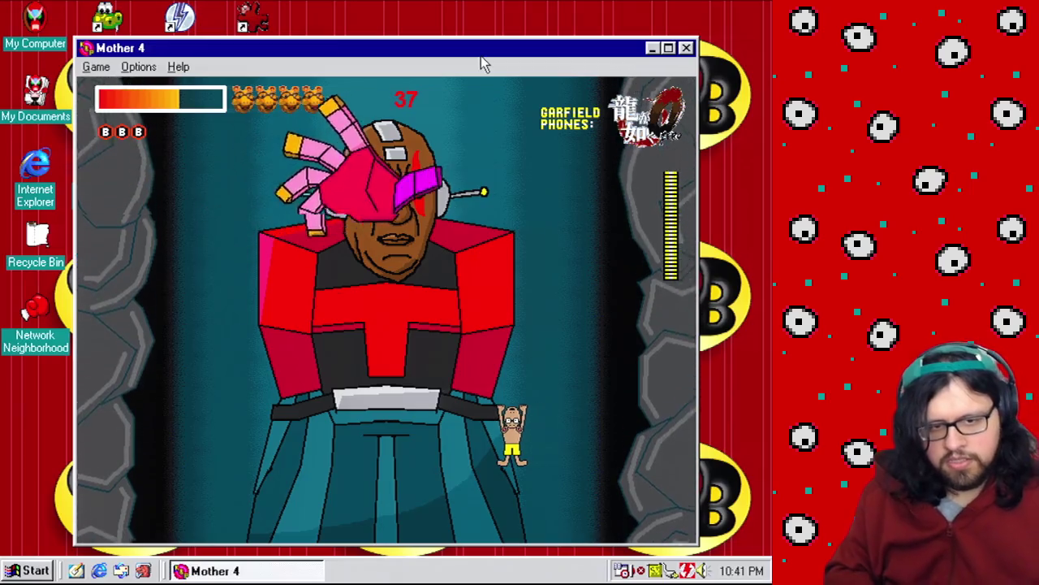
{"action": "key", "text": "Left"}
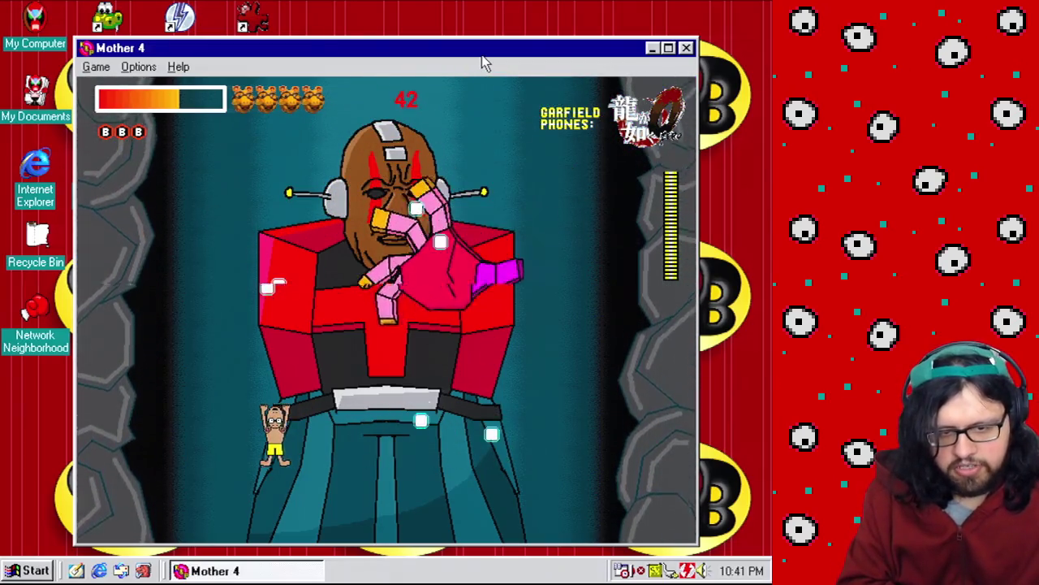
{"action": "key", "text": "Left"}
{"action": "key", "text": "Right"}
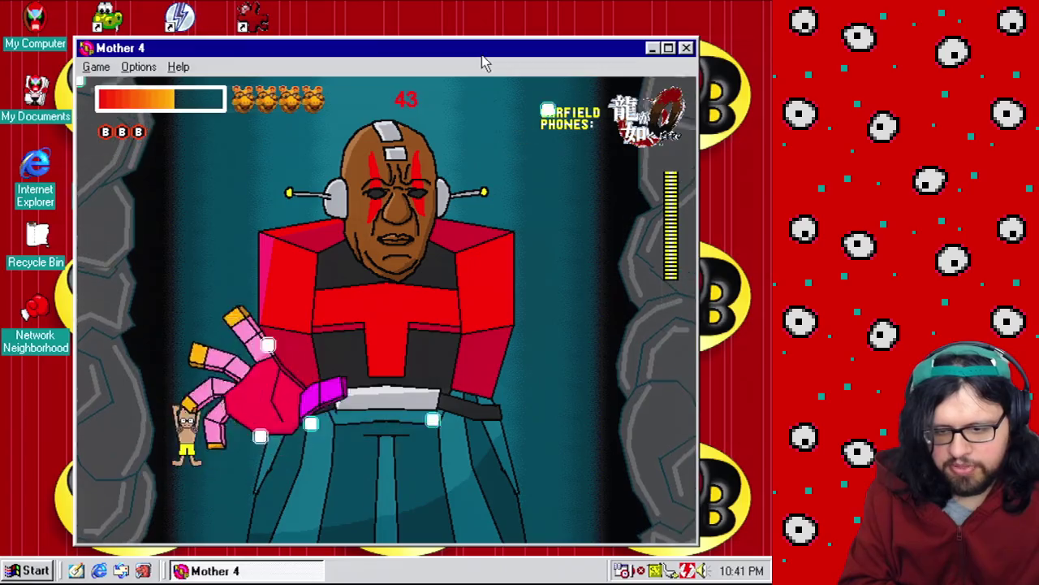
{"action": "key", "text": "Right"}
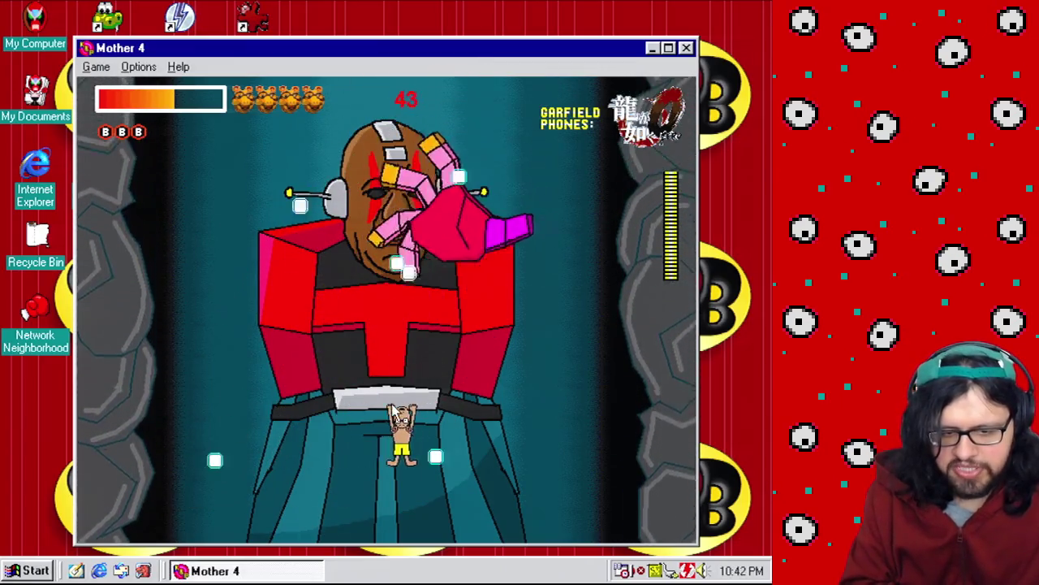
{"action": "key", "text": "Left"}
{"action": "key", "text": "Left"}
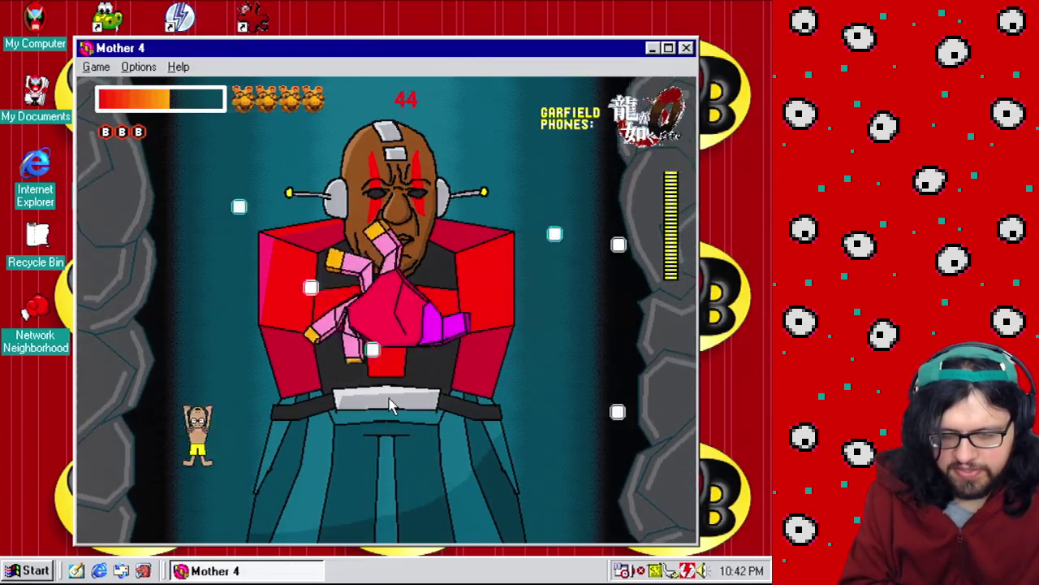
{"action": "key", "text": "Right"}
{"action": "key", "text": "Right"}
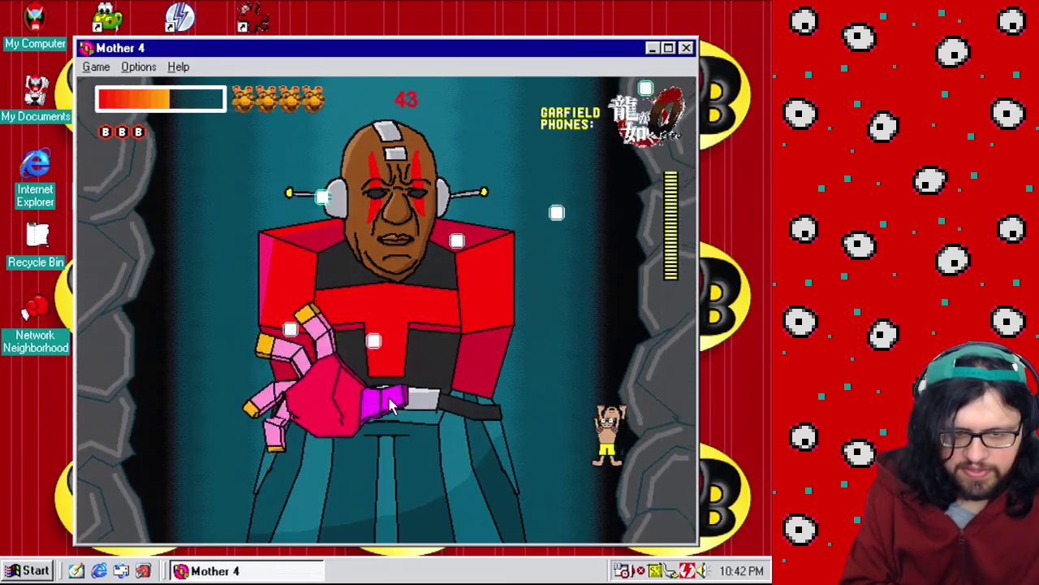
{"action": "key", "text": "Left"}
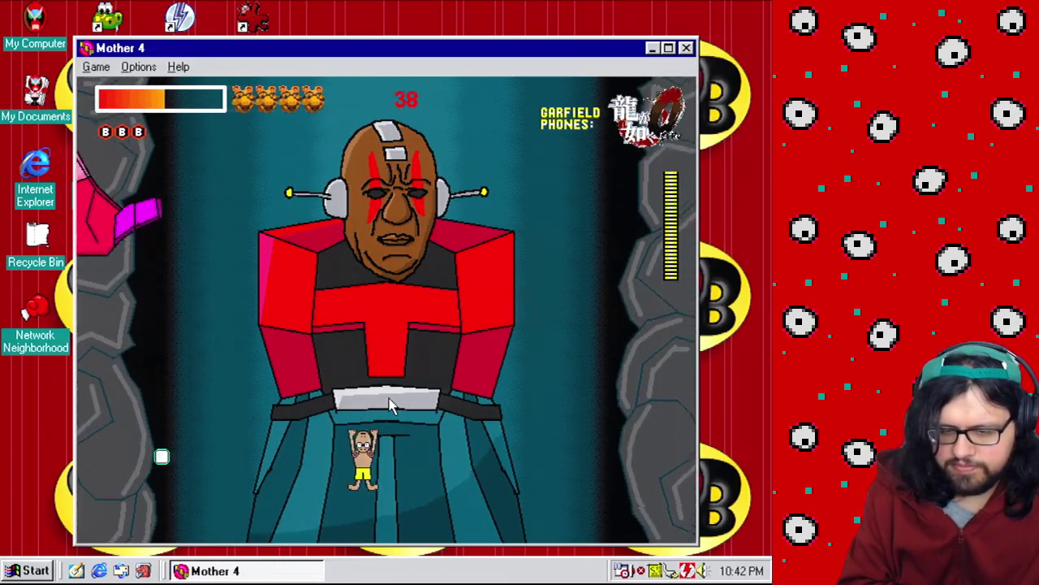
{"action": "key", "text": "Left"}
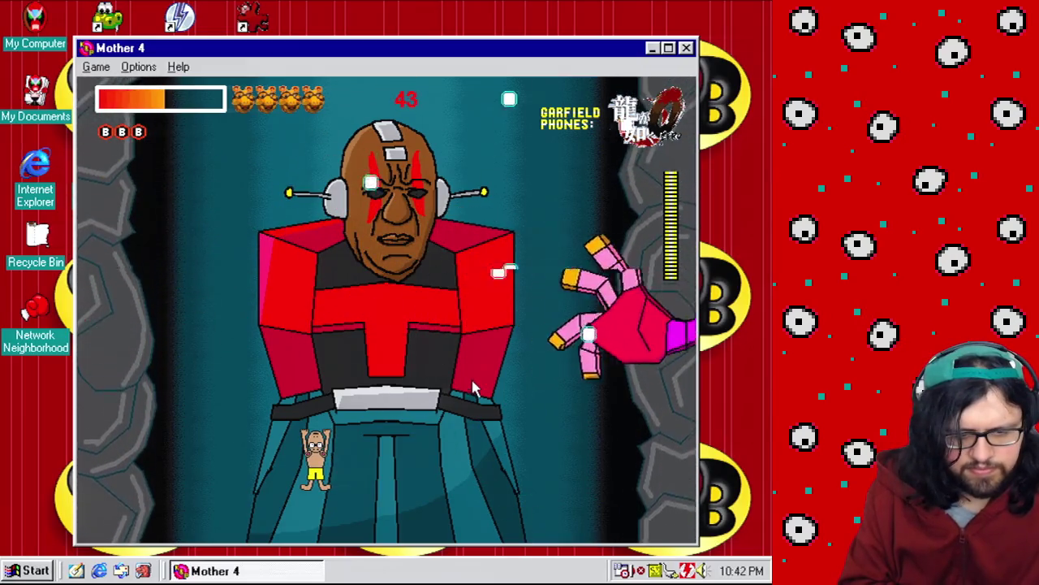
{"action": "key", "text": "Right"}
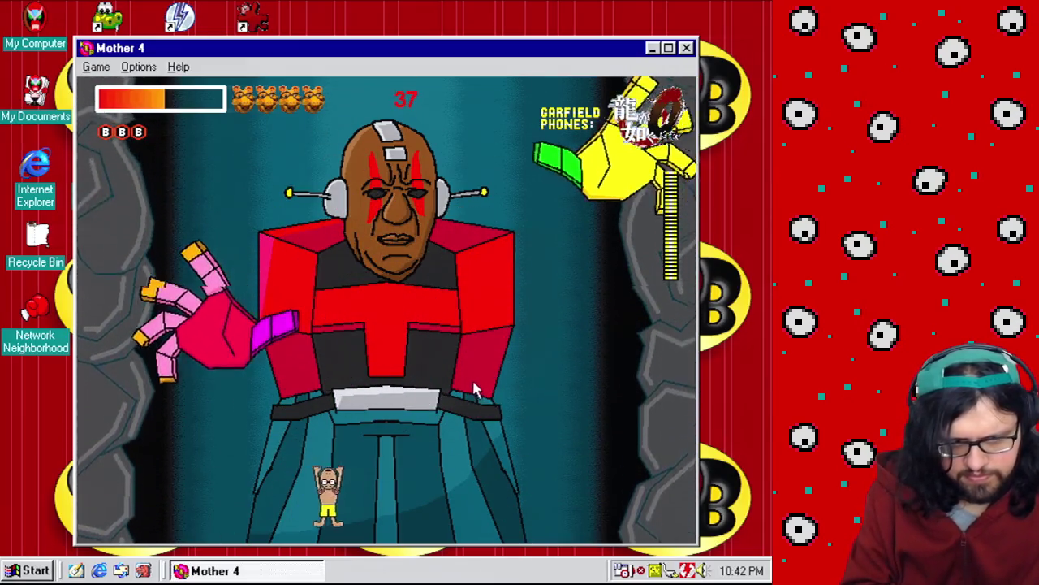
{"action": "key", "text": "Left"}
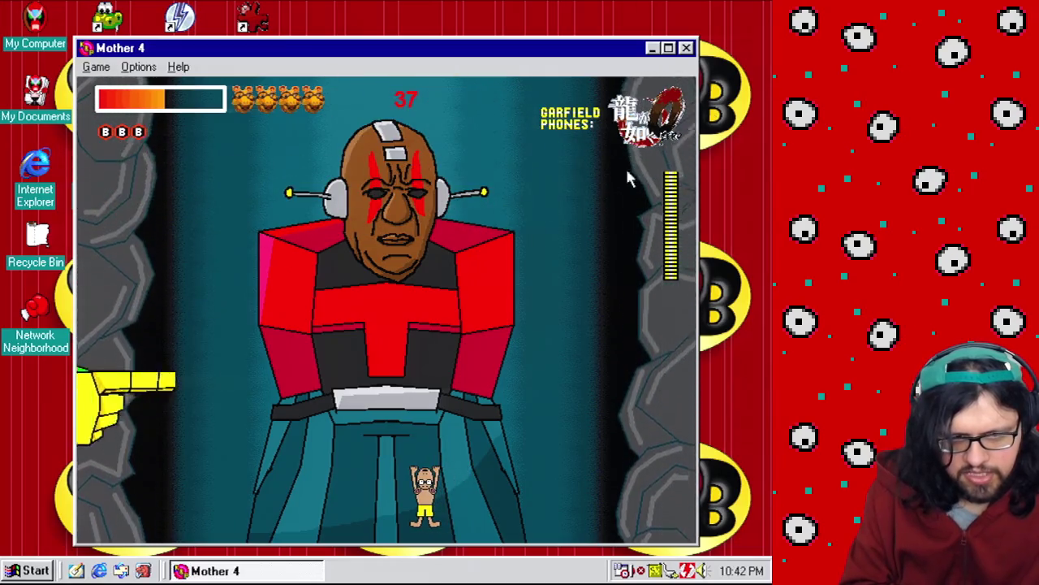
{"action": "key", "text": "Up"}
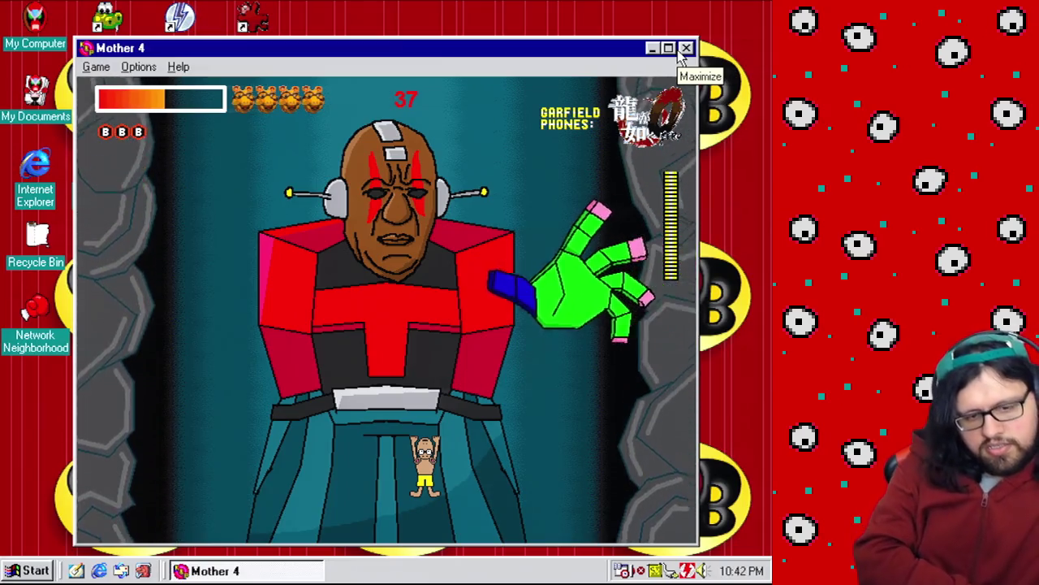
Move the player up toward the boss and back down, then close the test game.
{"action": "key", "text": "Up"}
{"action": "key", "text": "Left"}
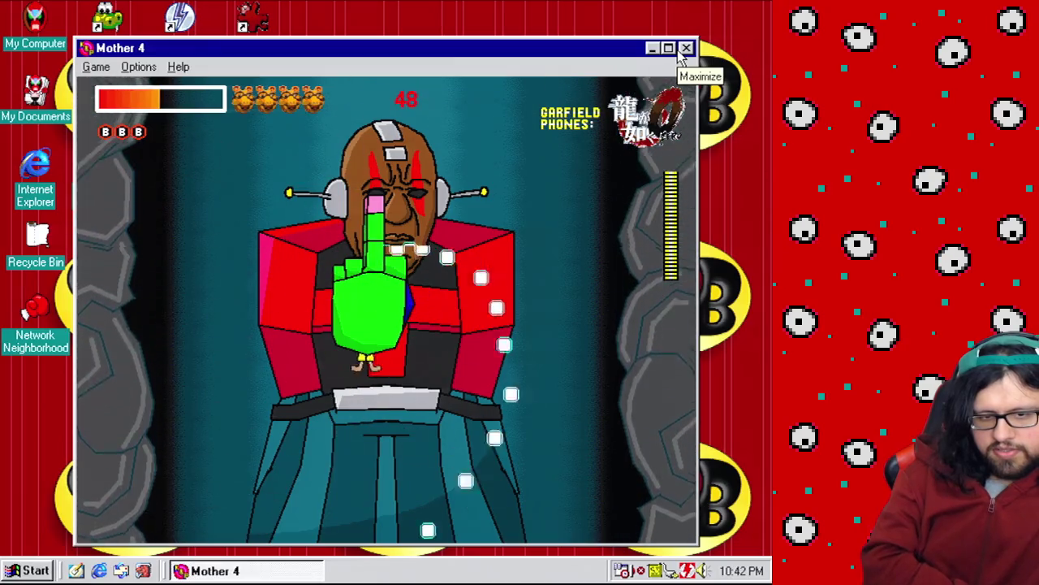
{"action": "key", "text": "Right"}
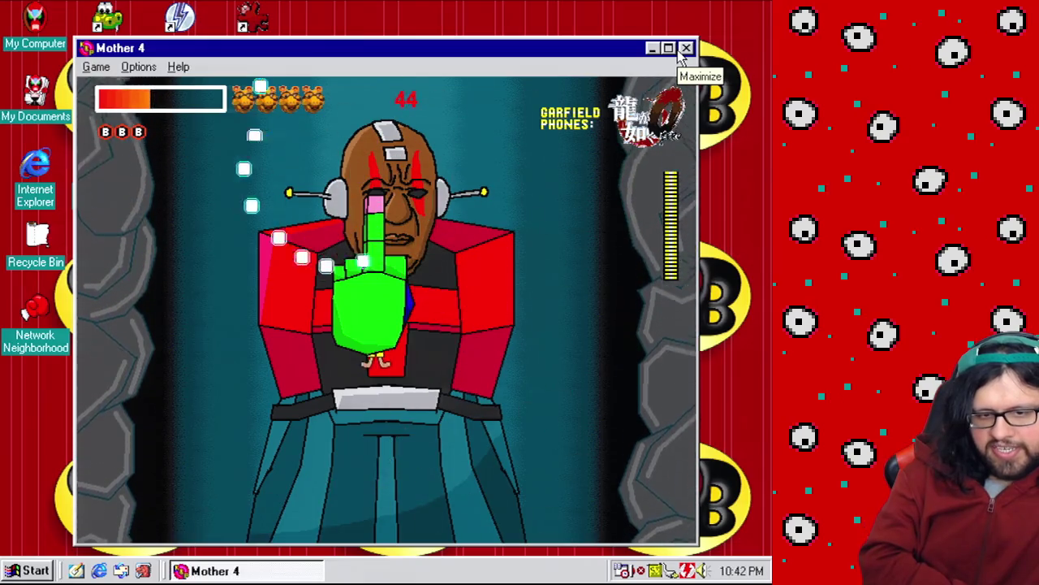
{"action": "key", "text": "Down"}
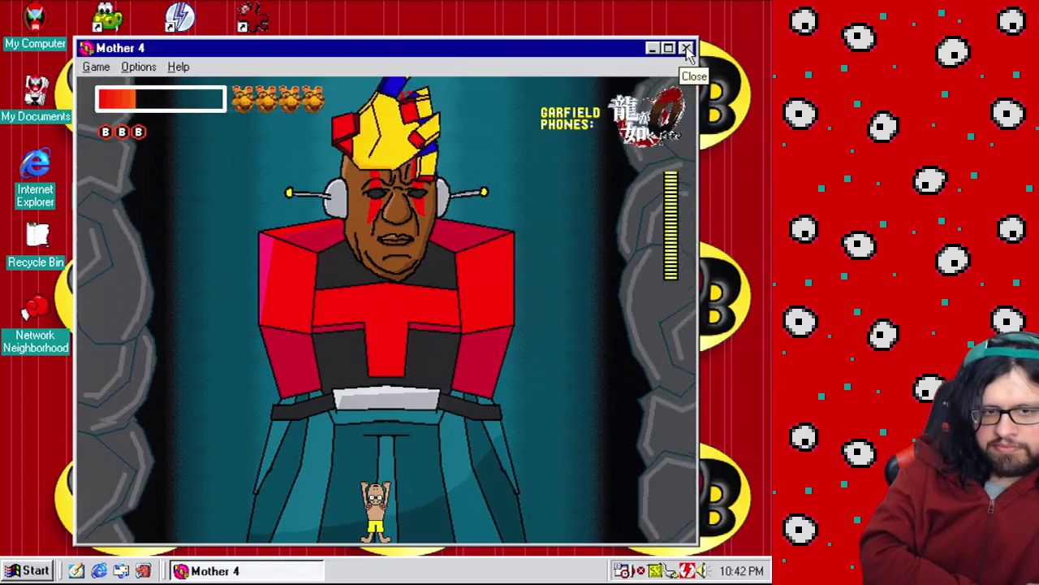
{"action": "key", "text": "Left"}
{"action": "key", "text": "Up"}
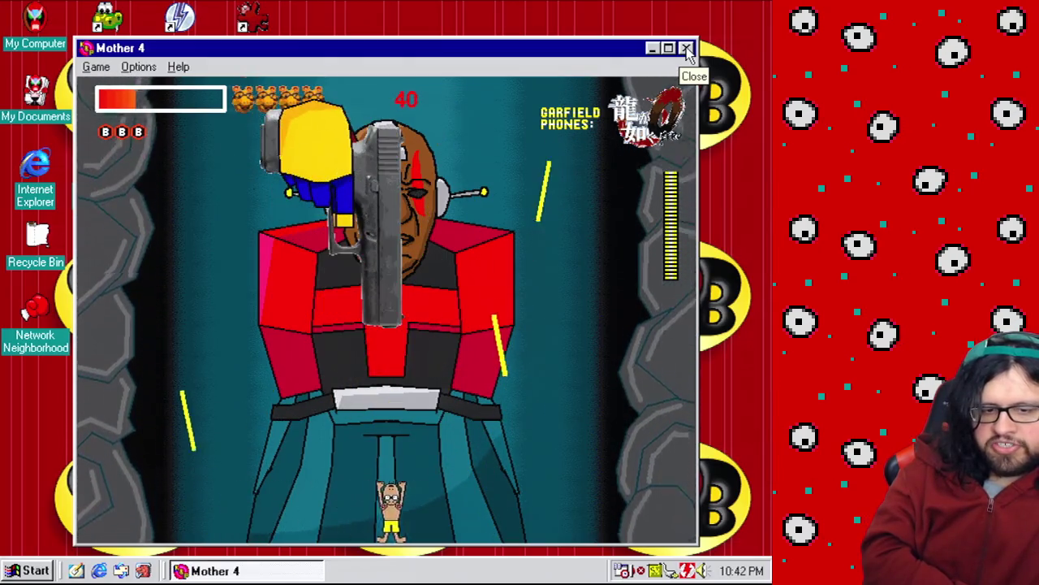
{"action": "left_click", "coordinate": [686, 50]}
Create event 344 checking the player overlapping the pink figure.
{"action": "left_click", "coordinate": [121, 27]}
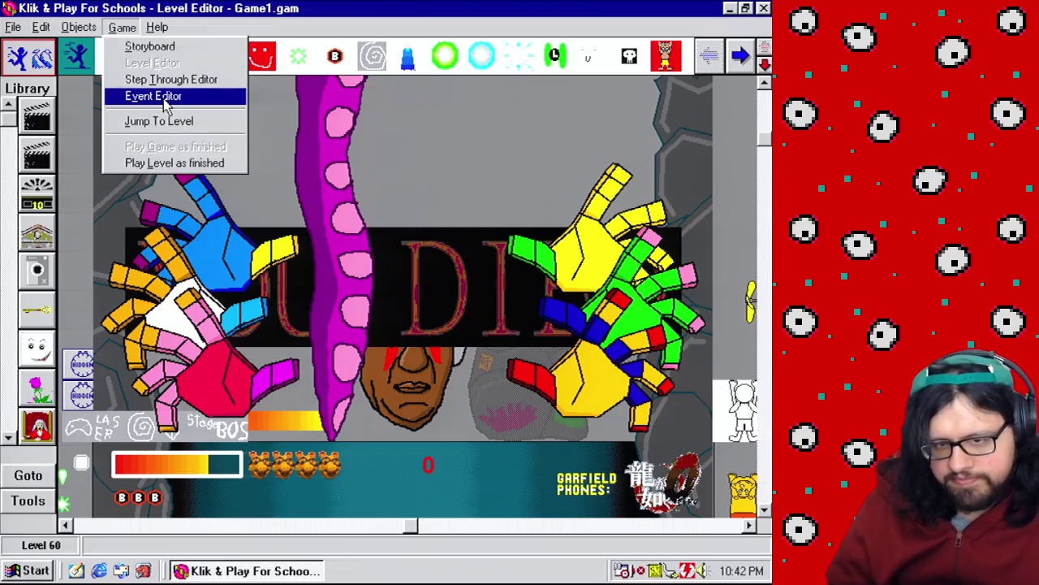
{"action": "left_click", "coordinate": [154, 95]}
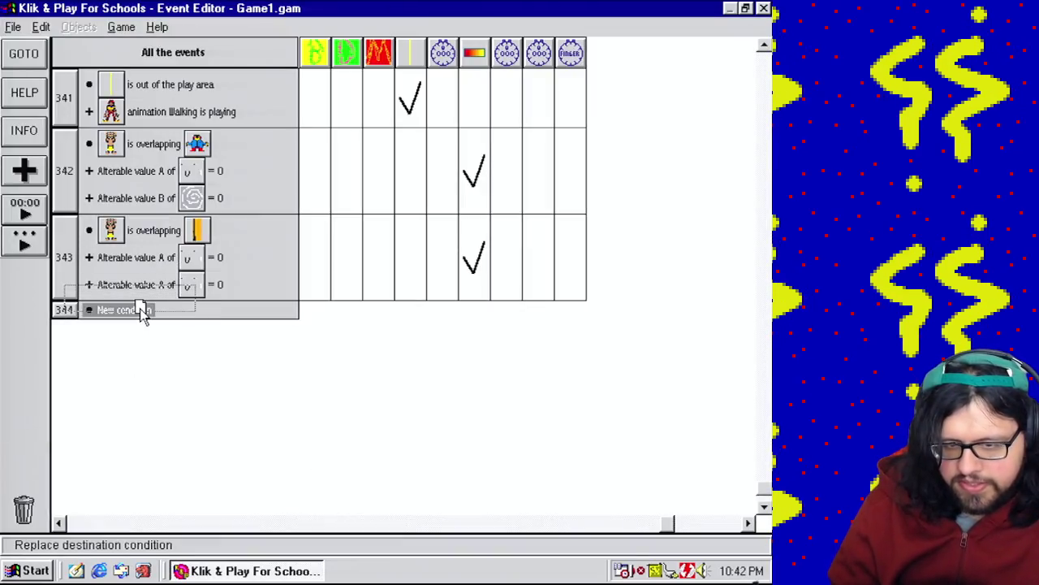
{"action": "left_click_drag", "start_coordinate": [141, 311], "coordinate": [142, 312]}
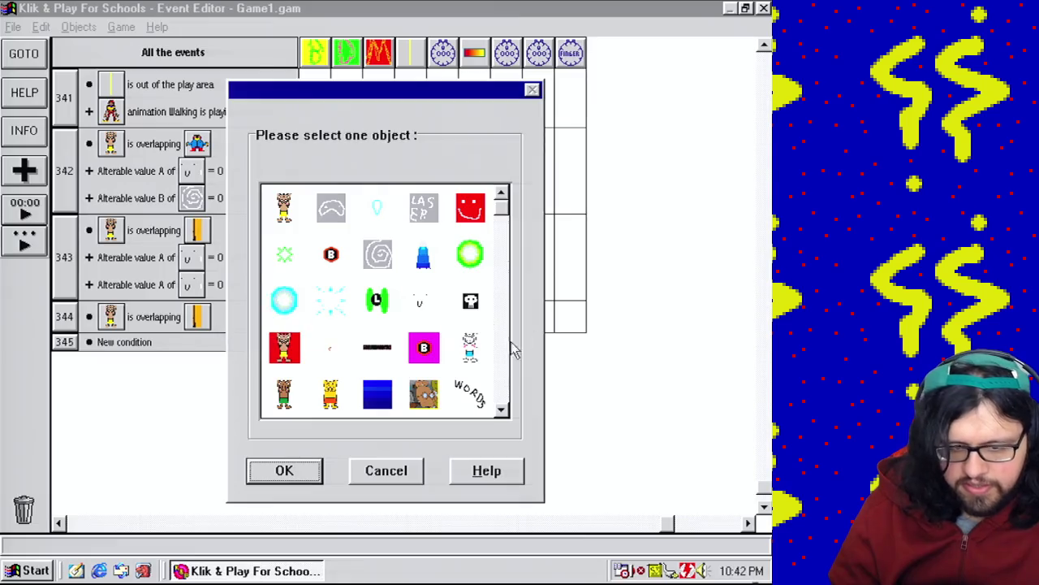
{"action": "left_click", "coordinate": [503, 388]}
{"action": "left_click", "coordinate": [504, 388]}
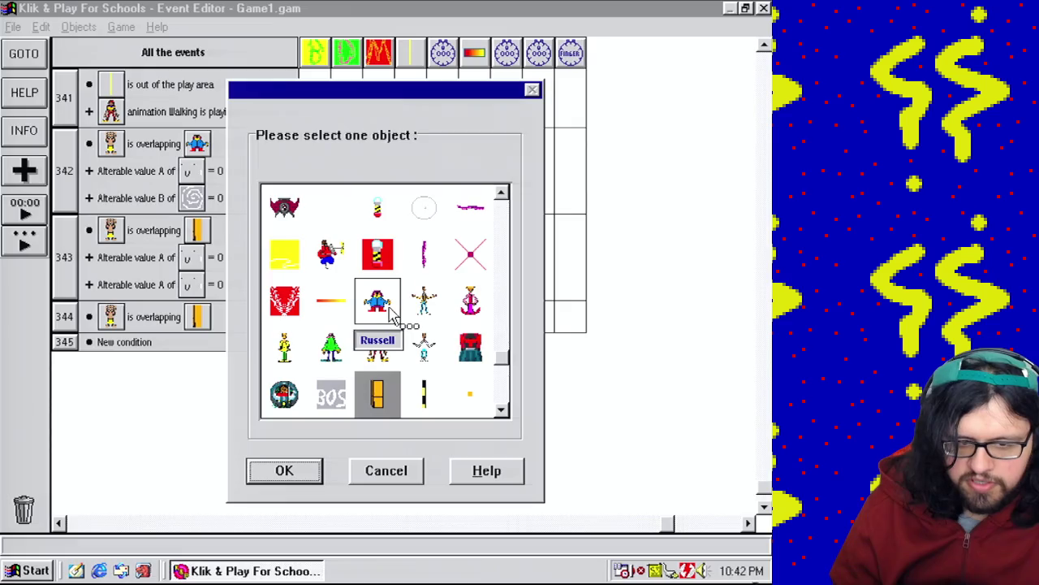
{"action": "double_click", "coordinate": [469, 316]}
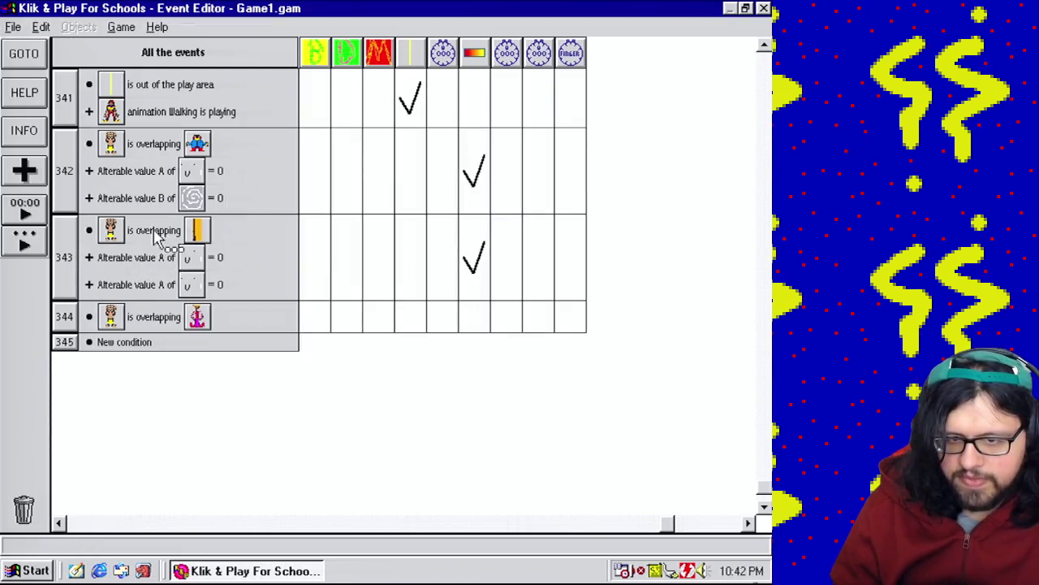
Add the alterable value A and B equal-0 conditions to event 344.
{"action": "left_click_drag", "start_coordinate": [108, 299], "coordinate": [109, 300]}
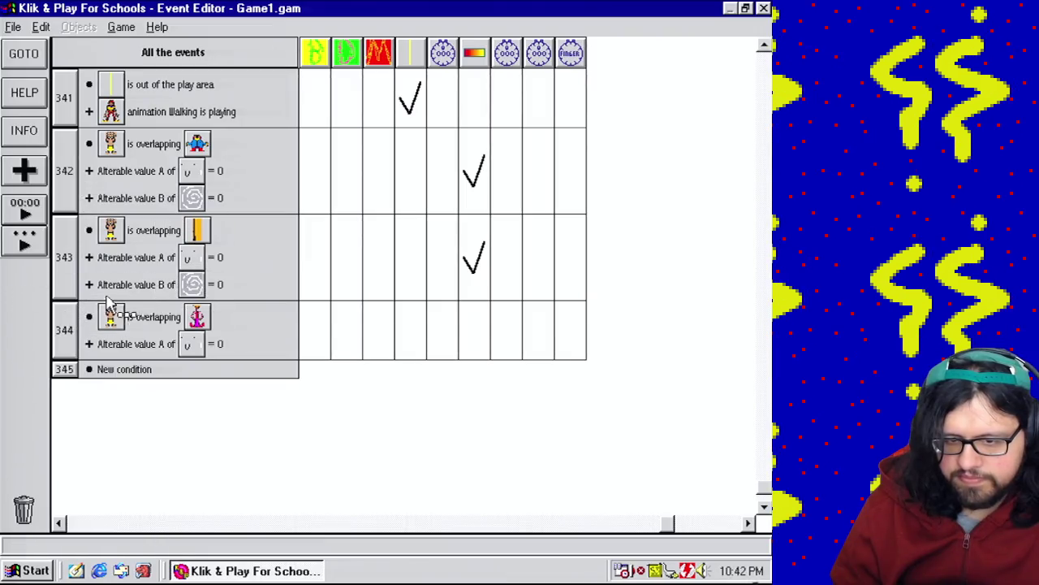
{"action": "left_click_drag", "start_coordinate": [62, 333], "coordinate": [63, 335]}
{"action": "left_click_drag", "start_coordinate": [677, 536], "coordinate": [250, 503]}
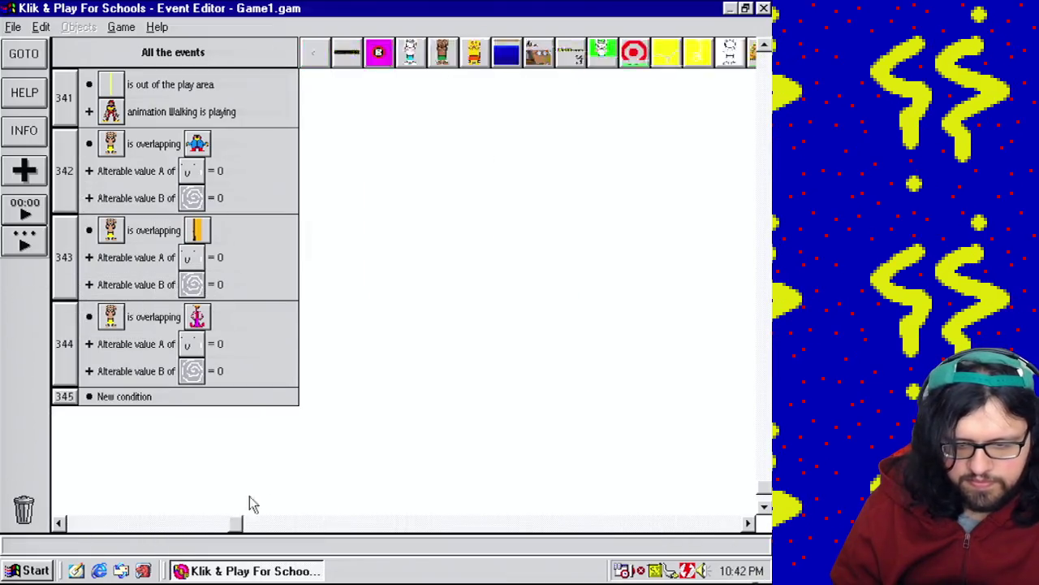
{"action": "left_click", "coordinate": [748, 526]}
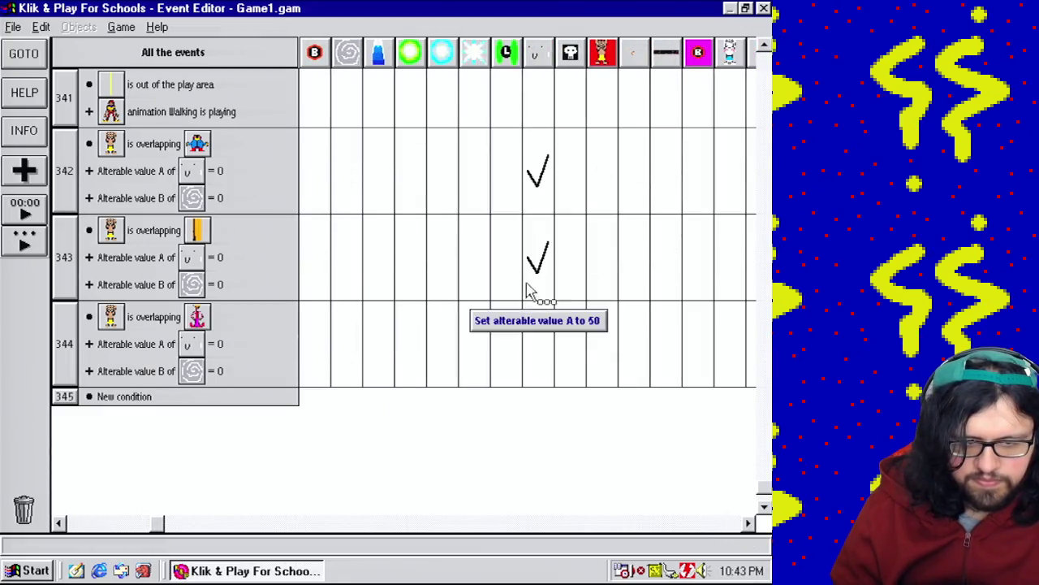
{"action": "left_click", "coordinate": [748, 524]}
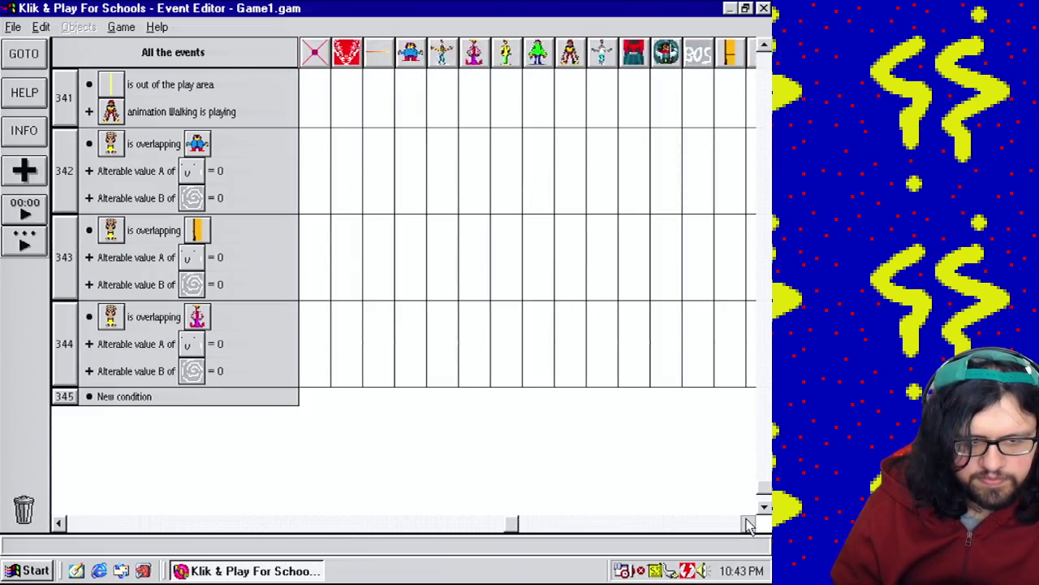
{"action": "left_click", "coordinate": [748, 523]}
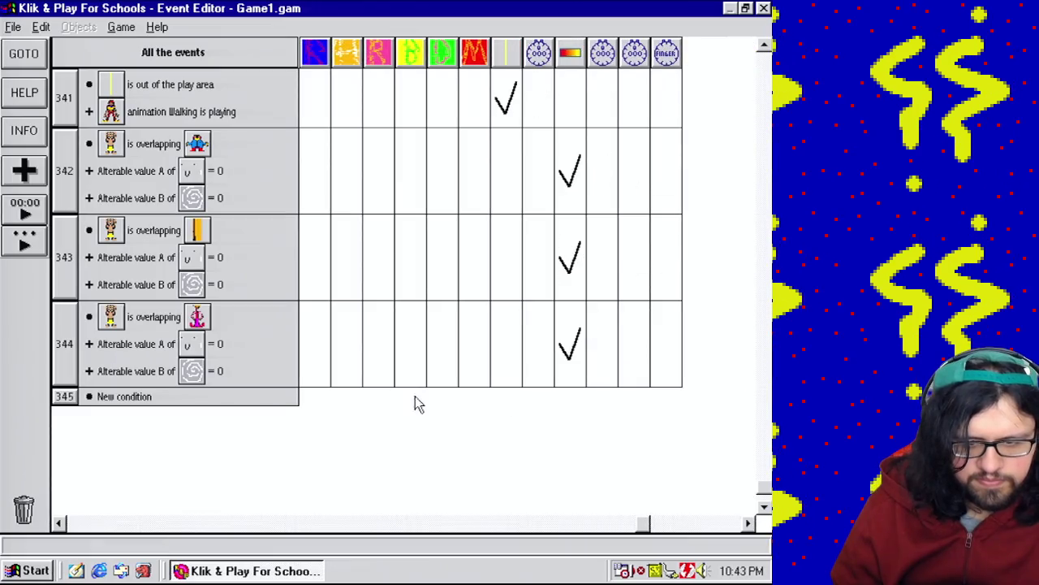
{"action": "left_click_drag", "start_coordinate": [645, 524], "coordinate": [564, 527]}
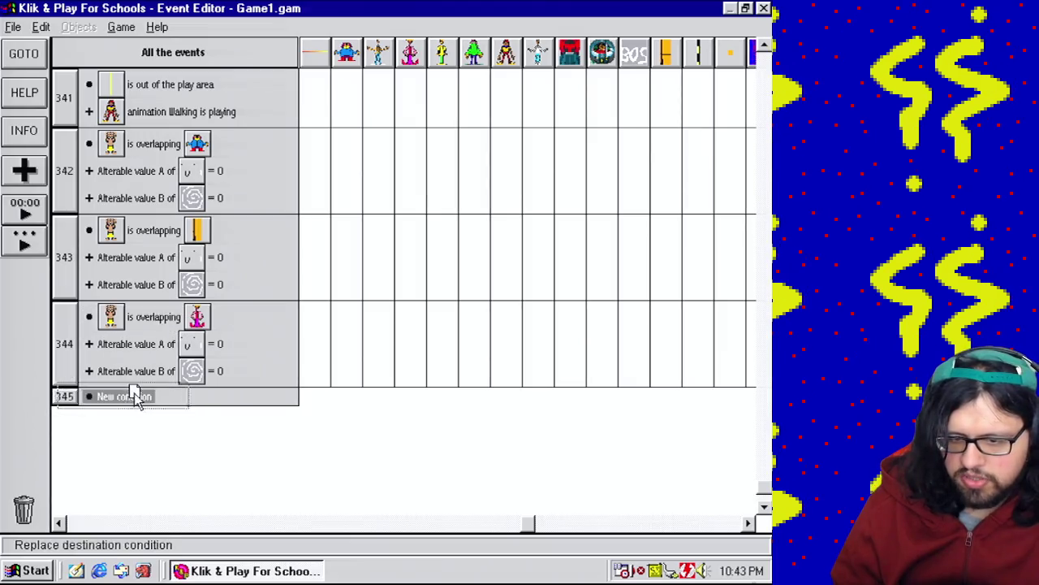
Build event 345: player overlapping the yellow figure, plus alterable value A and B checks.
{"action": "left_click_drag", "start_coordinate": [136, 398], "coordinate": [138, 398]}
{"action": "left_click", "coordinate": [502, 393]}
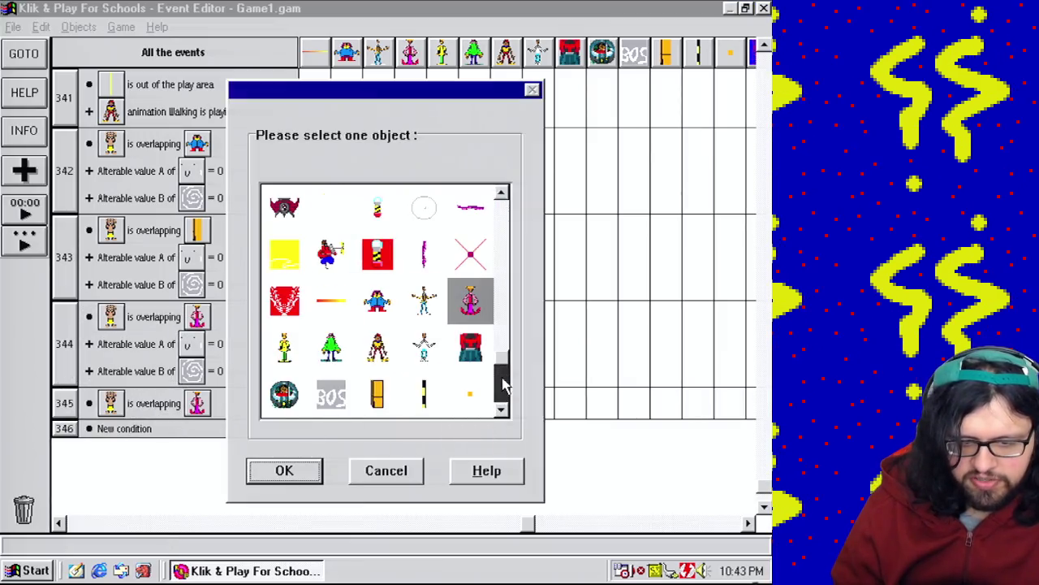
{"action": "double_click", "coordinate": [281, 360]}
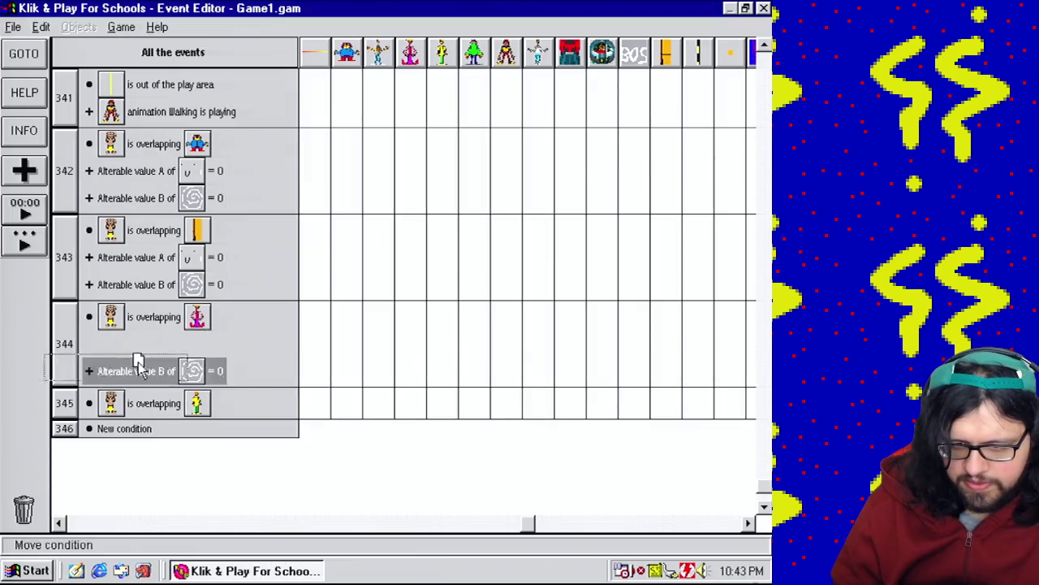
{"action": "left_click_drag", "start_coordinate": [64, 398], "coordinate": [64, 398]}
{"action": "left_click_drag", "start_coordinate": [128, 371], "coordinate": [127, 372]}
{"action": "left_click_drag", "start_coordinate": [61, 388], "coordinate": [61, 393]}
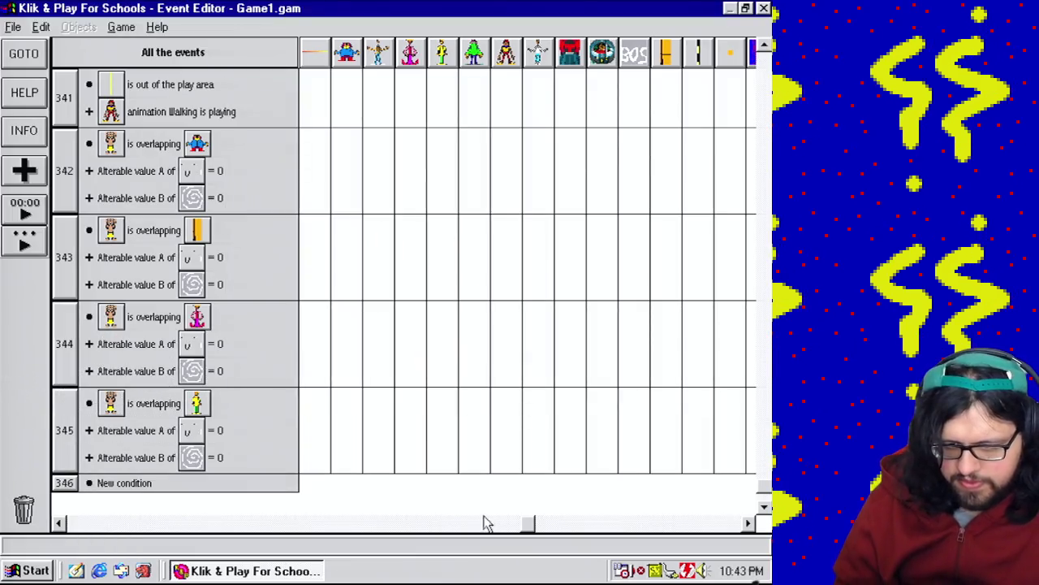
Scroll the event editor across to the last action columns for event 345.
{"action": "left_click_drag", "start_coordinate": [528, 524], "coordinate": [76, 529]}
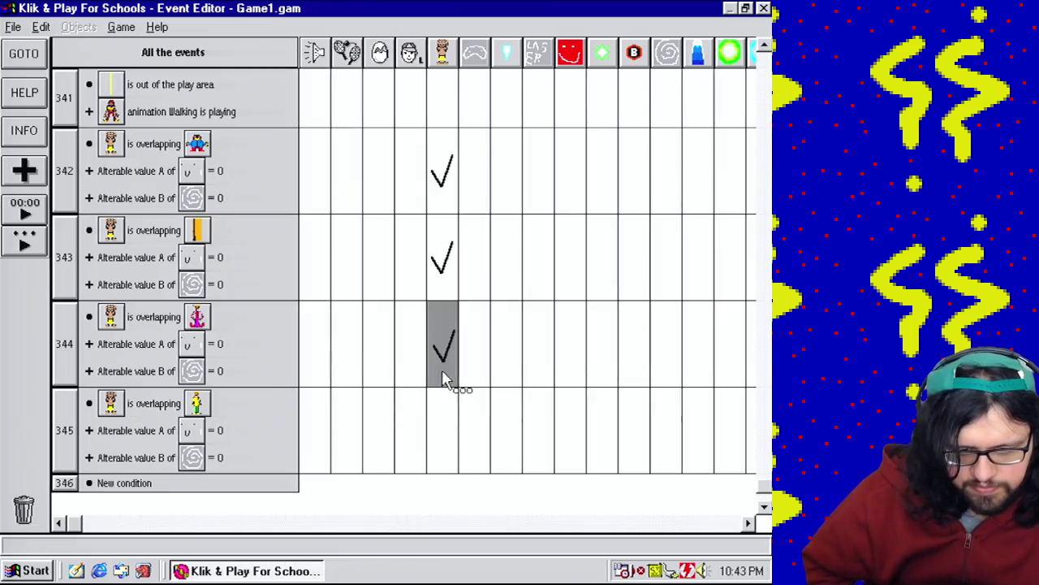
{"action": "left_click", "coordinate": [727, 527]}
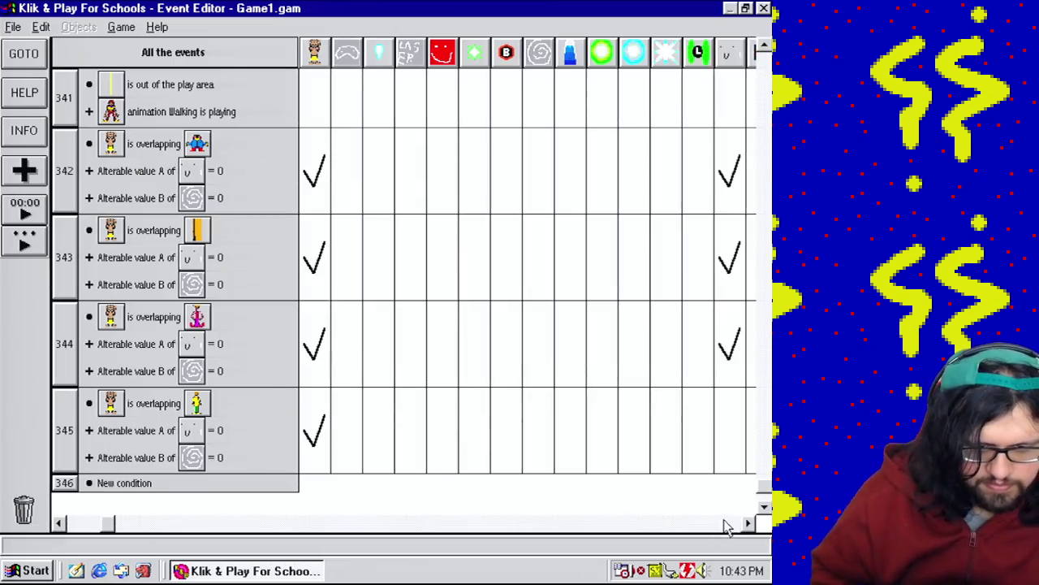
{"action": "left_click", "coordinate": [734, 532]}
{"action": "left_click", "coordinate": [733, 531]}
{"action": "left_click", "coordinate": [733, 532]}
{"action": "left_click", "coordinate": [734, 532]}
{"action": "left_click", "coordinate": [733, 532]}
{"action": "left_click", "coordinate": [734, 532]}
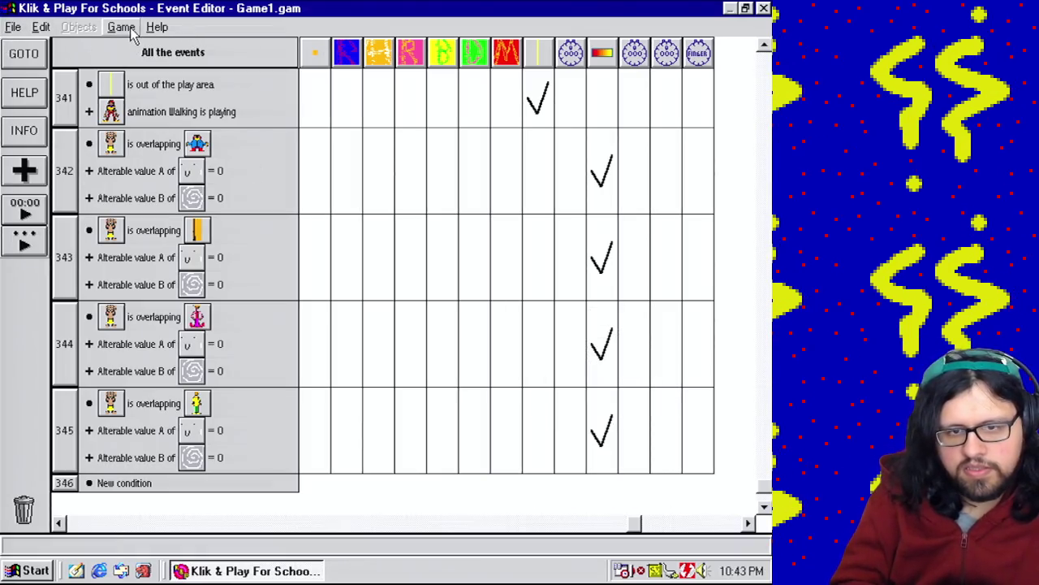
Save the game as Game1.gam.
{"action": "left_click", "coordinate": [13, 27]}
{"action": "left_click", "coordinate": [37, 88]}
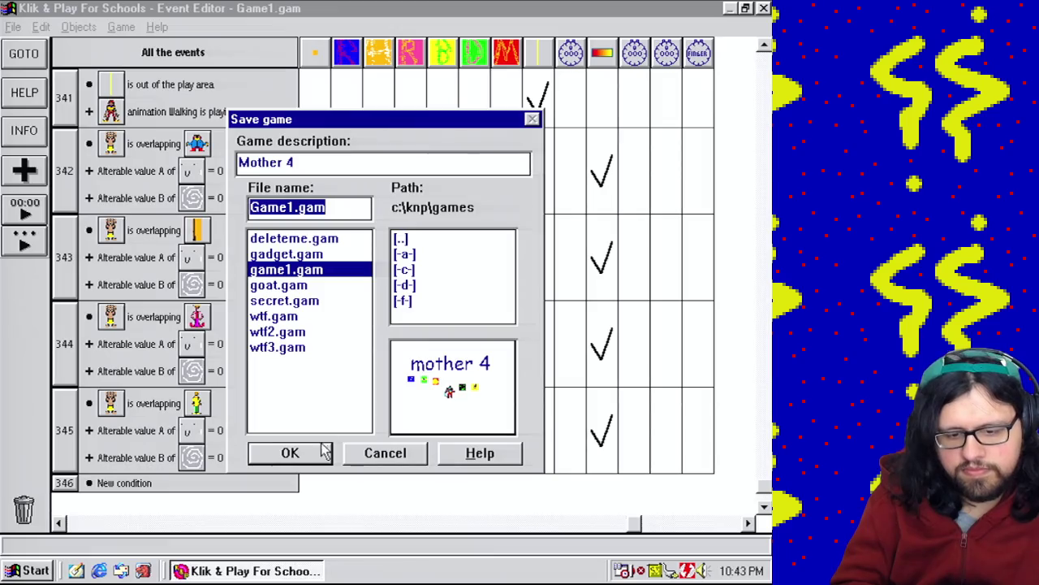
{"action": "left_click", "coordinate": [324, 453]}
Return to the level editor and playtest the level.
{"action": "left_click", "coordinate": [122, 27]}
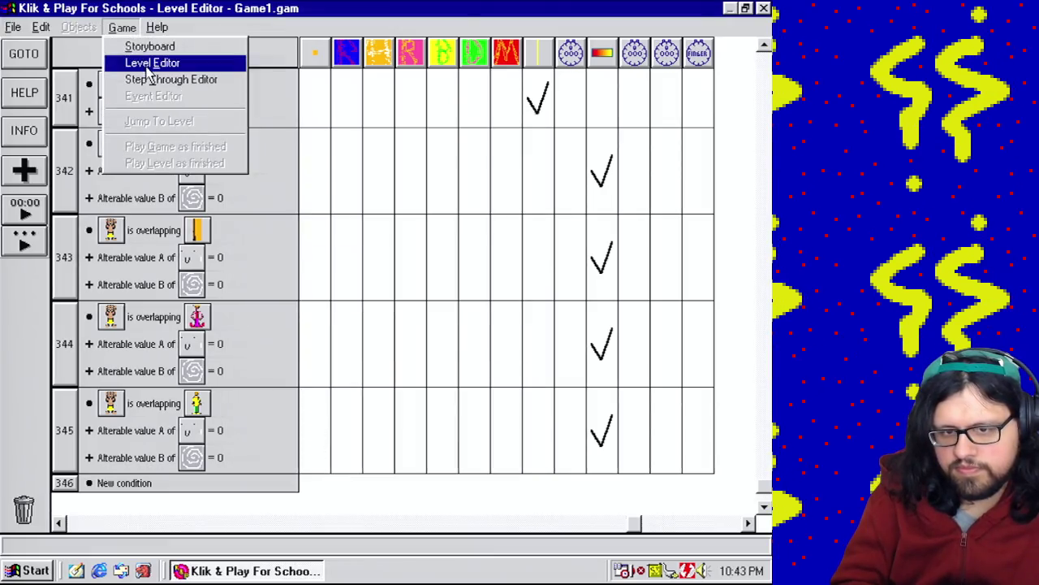
{"action": "left_click", "coordinate": [147, 63]}
{"action": "left_click", "coordinate": [122, 27]}
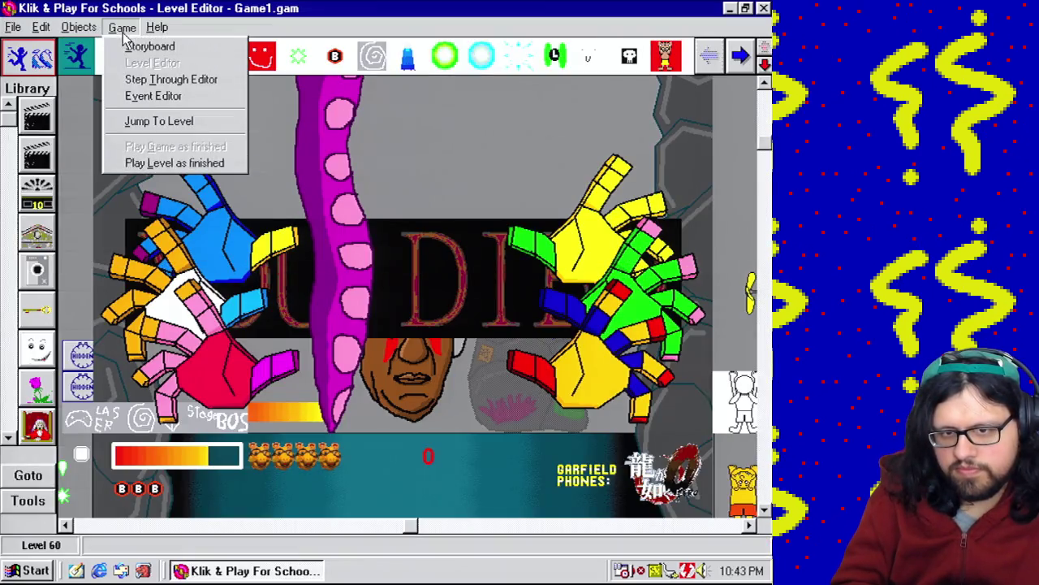
{"action": "left_click", "coordinate": [165, 165]}
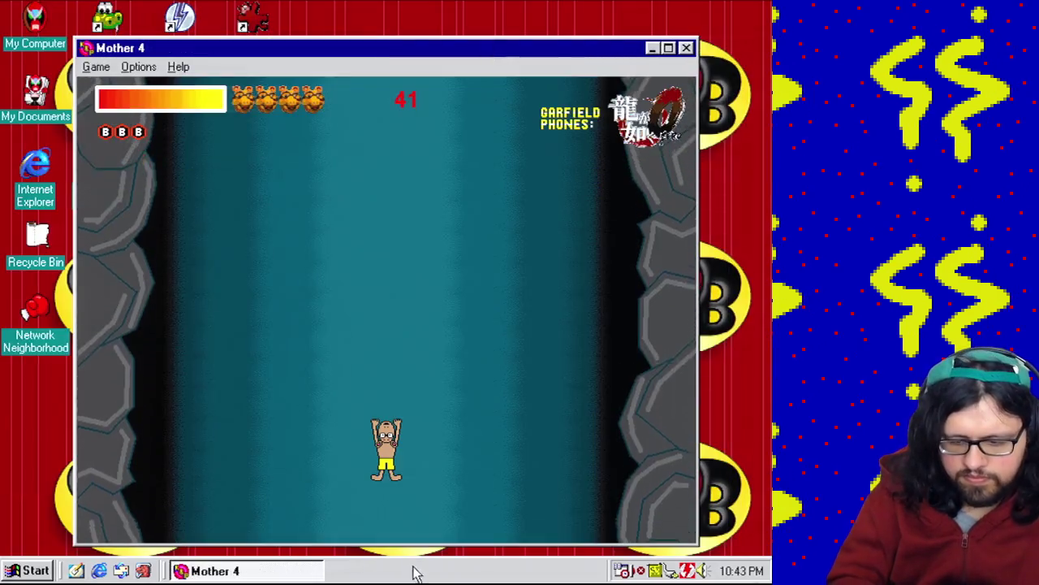
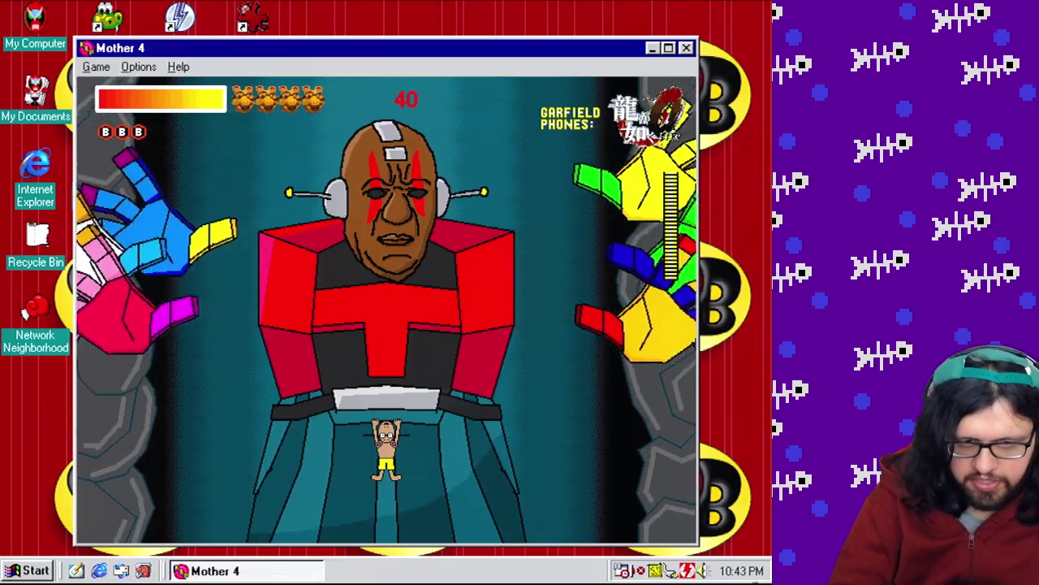
Dodge the robot boss's falling fist, sweeping blue hand and hammer swings by running left and right.
{"action": "key", "text": "Left"}
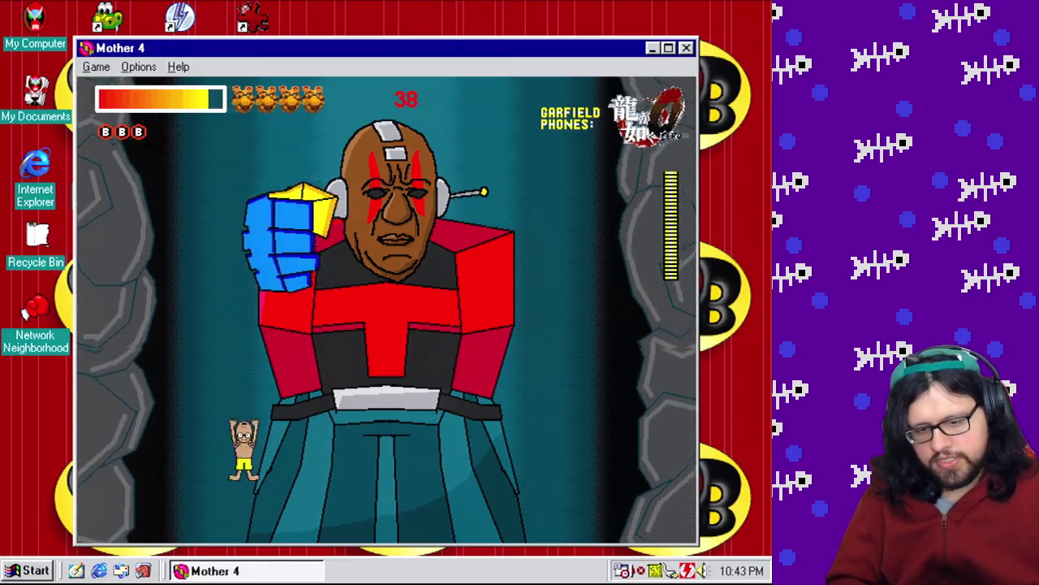
{"action": "key", "text": "Right"}
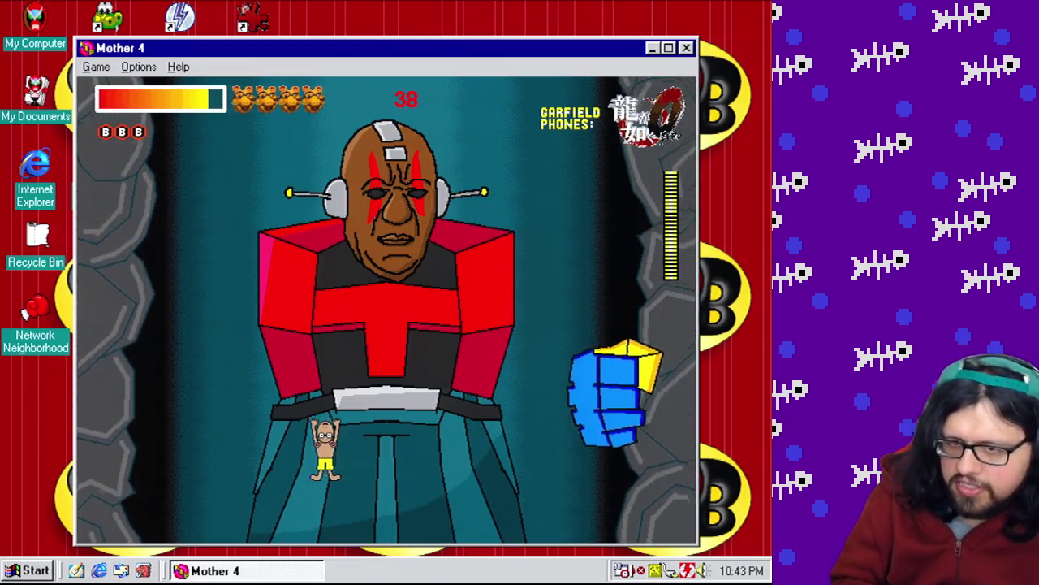
{"action": "key", "text": "Right"}
{"action": "key", "text": "Left"}
{"action": "key", "text": "Right"}
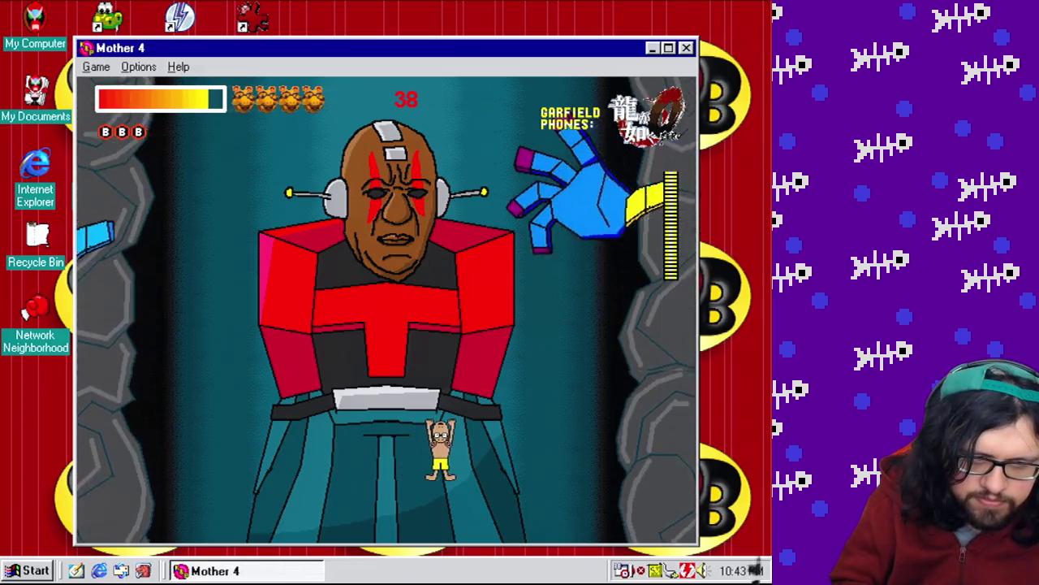
{"action": "key", "text": "Left"}
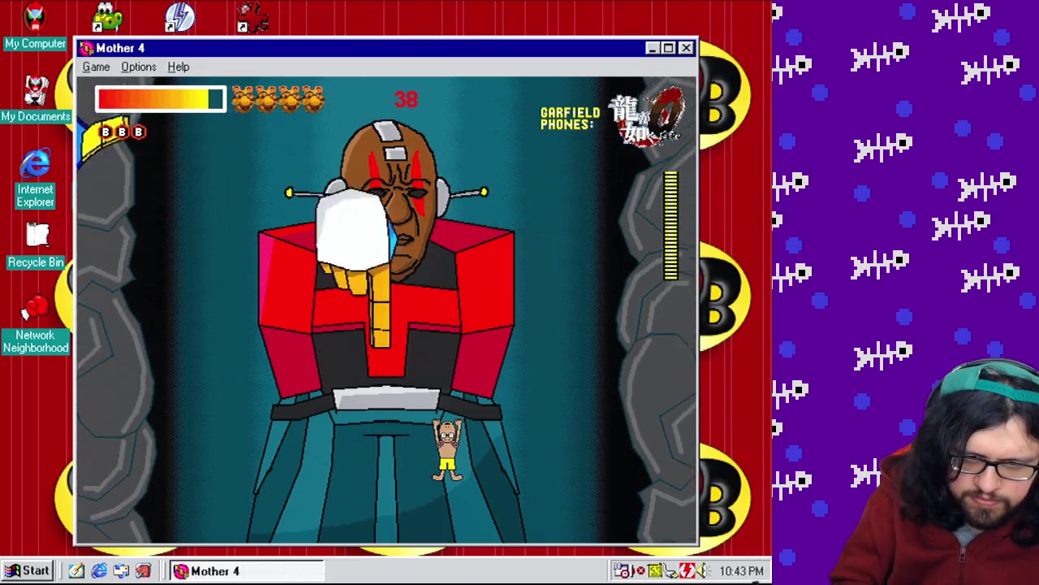
{"action": "key", "text": "Right"}
{"action": "key", "text": "Right"}
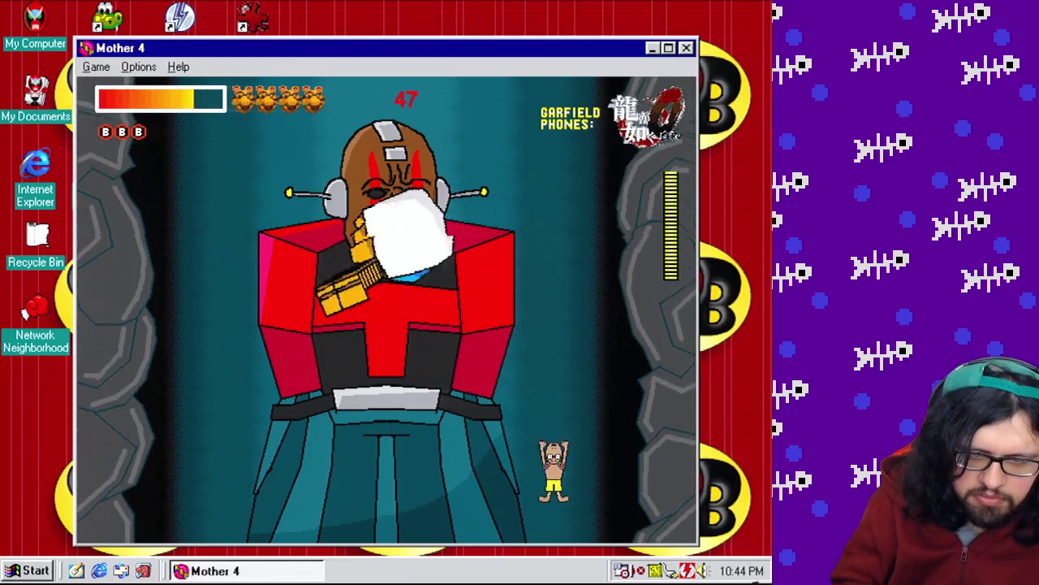
{"action": "key", "text": "Left"}
{"action": "key", "text": "Left"}
{"action": "key", "text": "Left"}
{"action": "key", "text": "Right"}
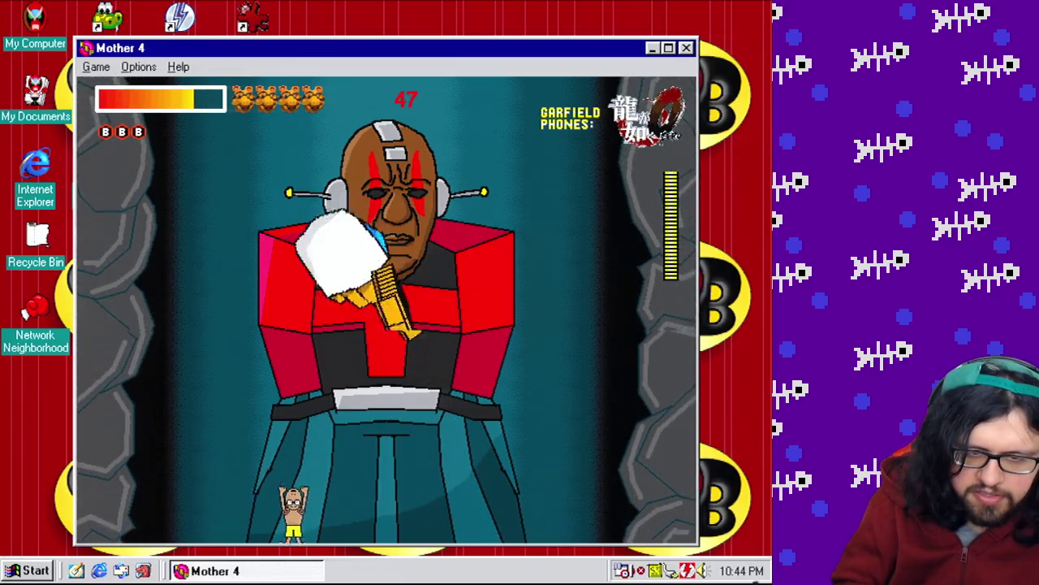
{"action": "key", "text": "Left"}
{"action": "key", "text": "Right"}
{"action": "key", "text": "Left"}
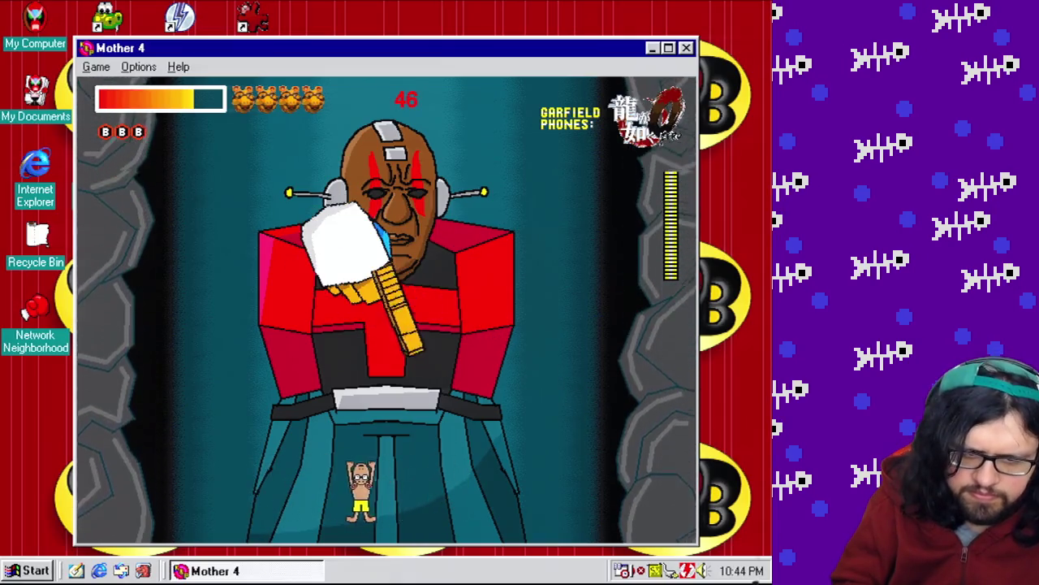
{"action": "key", "text": "Right"}
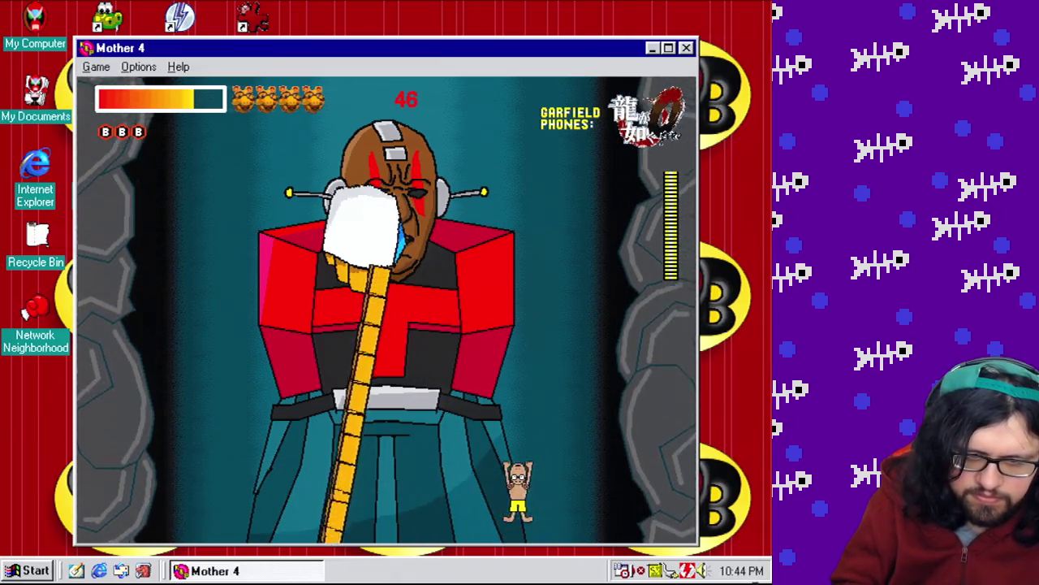
{"action": "key", "text": "Left"}
{"action": "key", "text": "Left"}
{"action": "key", "text": "Right"}
{"action": "key", "text": "Left"}
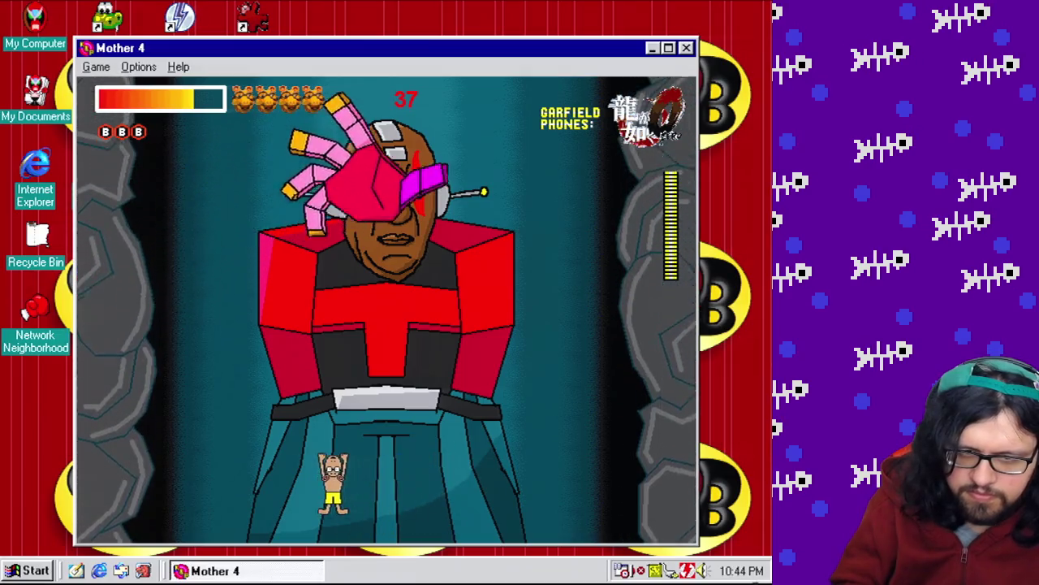
Run across the arena dodging the sweeping hand, then climb onto the boss's platform and drop down.
{"action": "key", "text": "Right"}
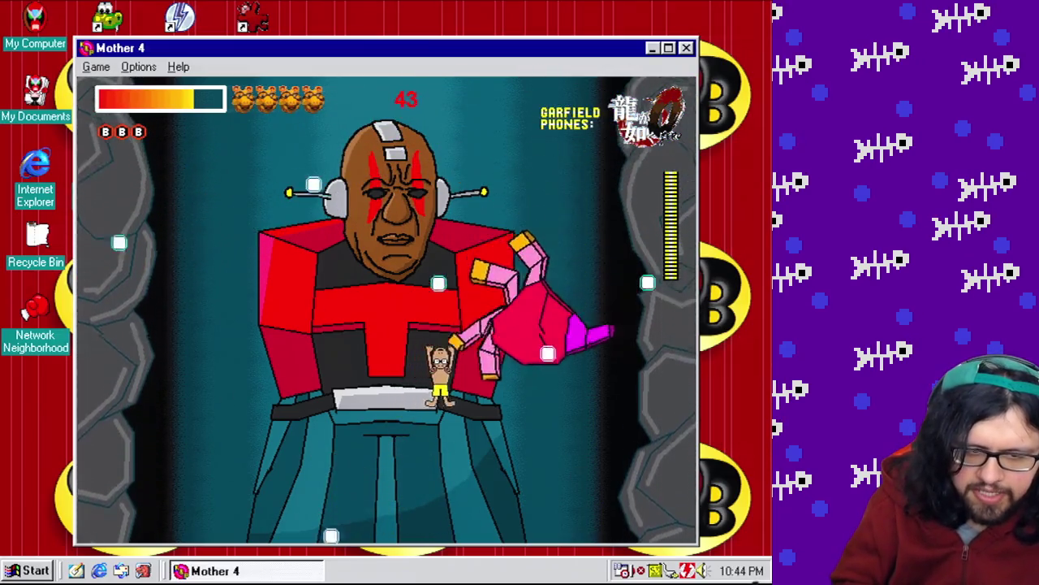
{"action": "key", "text": "Left"}
{"action": "key", "text": "Right"}
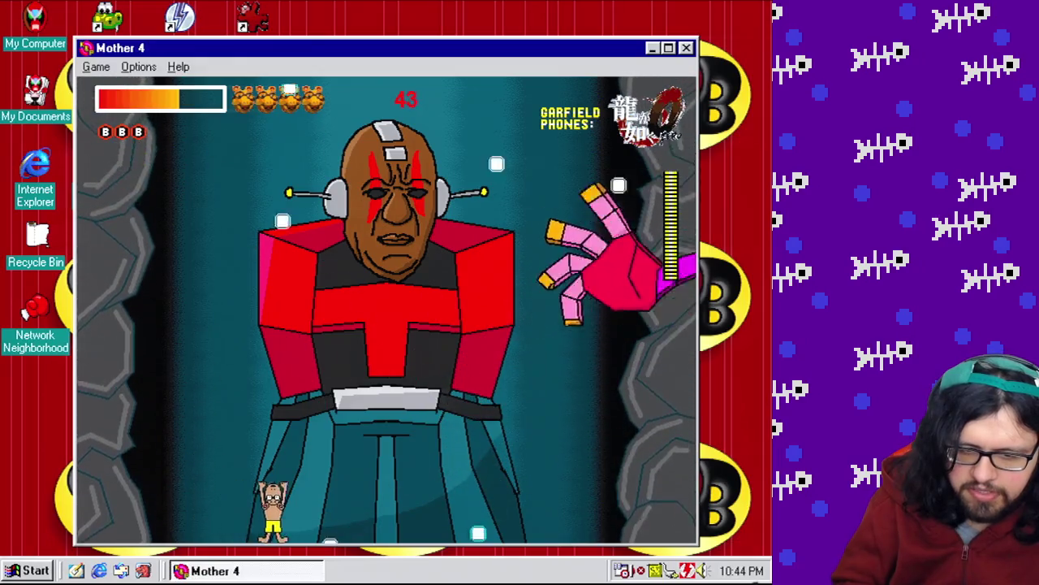
{"action": "key", "text": "Right"}
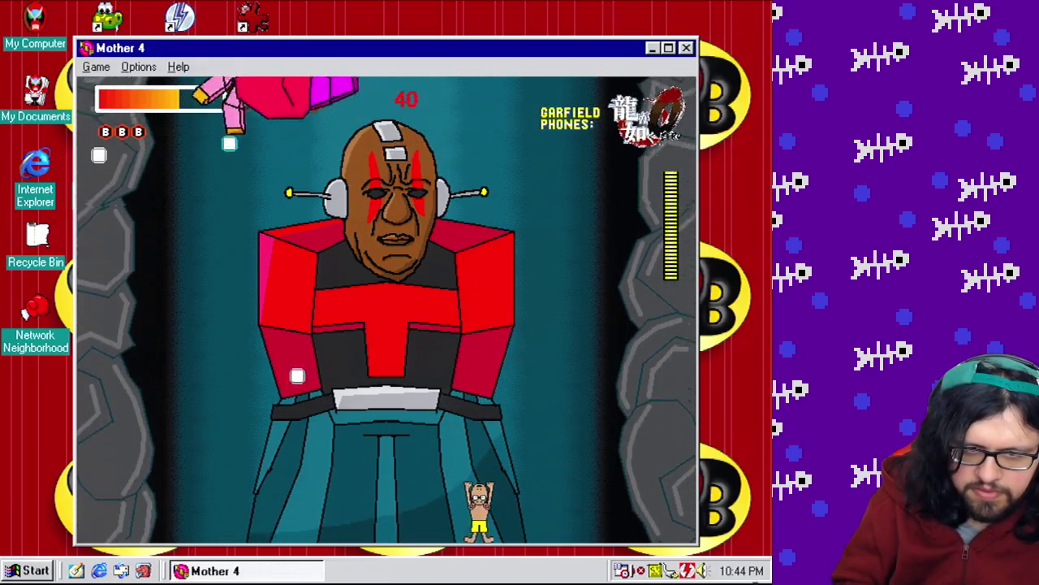
{"action": "key", "text": "Left"}
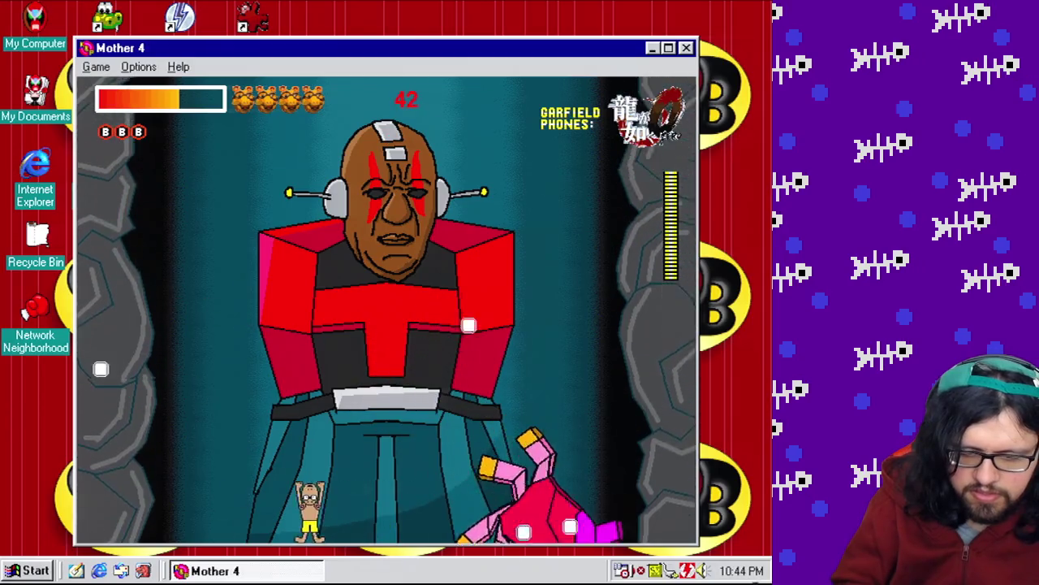
{"action": "key", "text": "Right"}
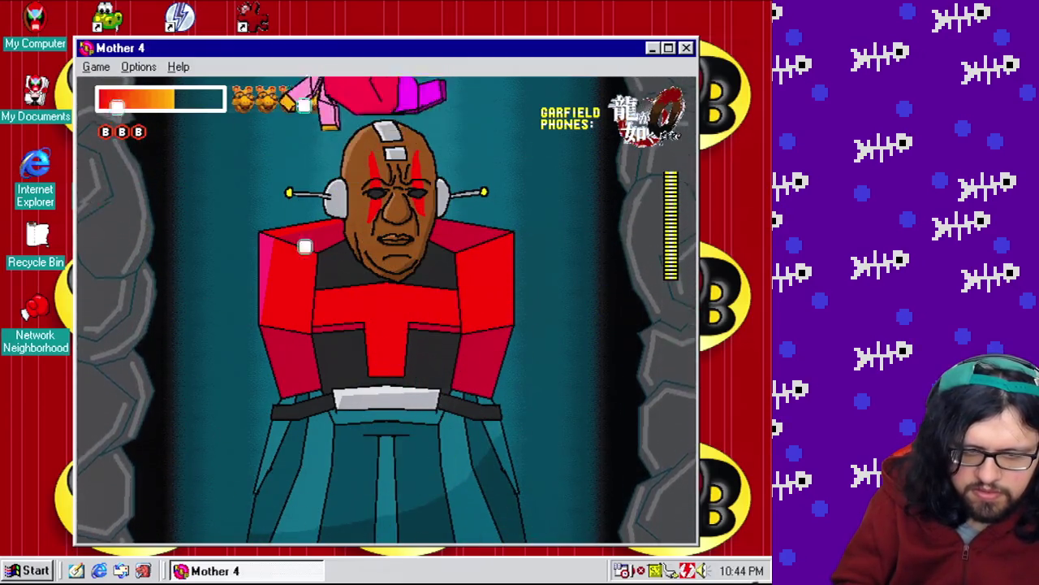
{"action": "key", "text": "Left"}
{"action": "key", "text": "Right"}
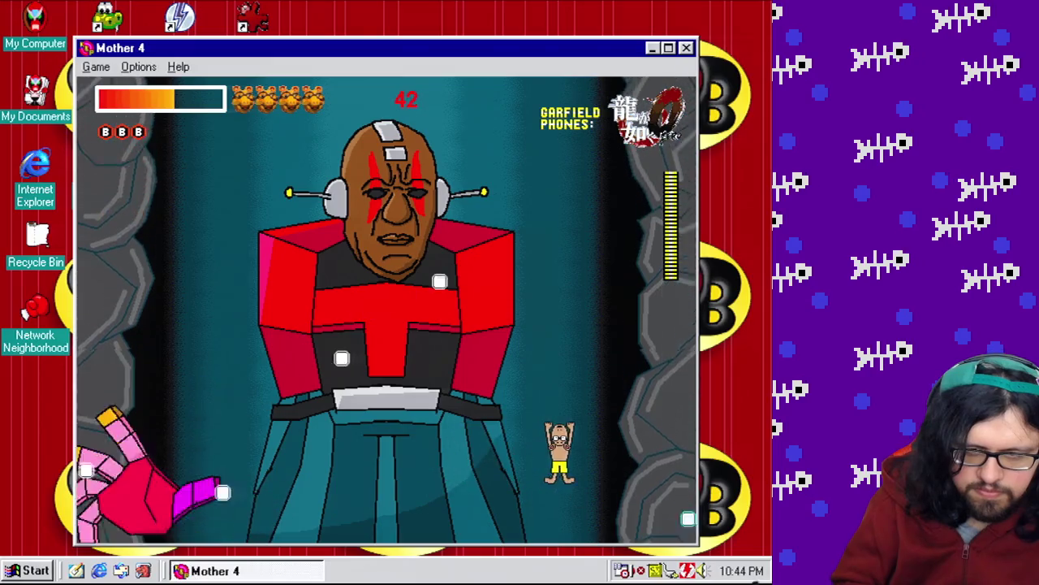
{"action": "key", "text": "Right"}
{"action": "key", "text": "Left"}
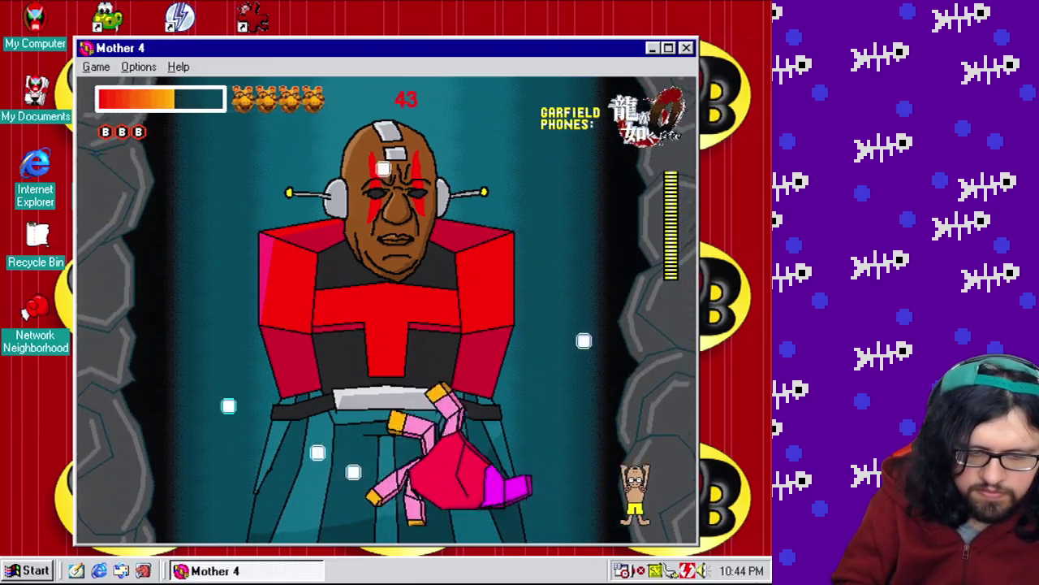
{"action": "key", "text": "Left"}
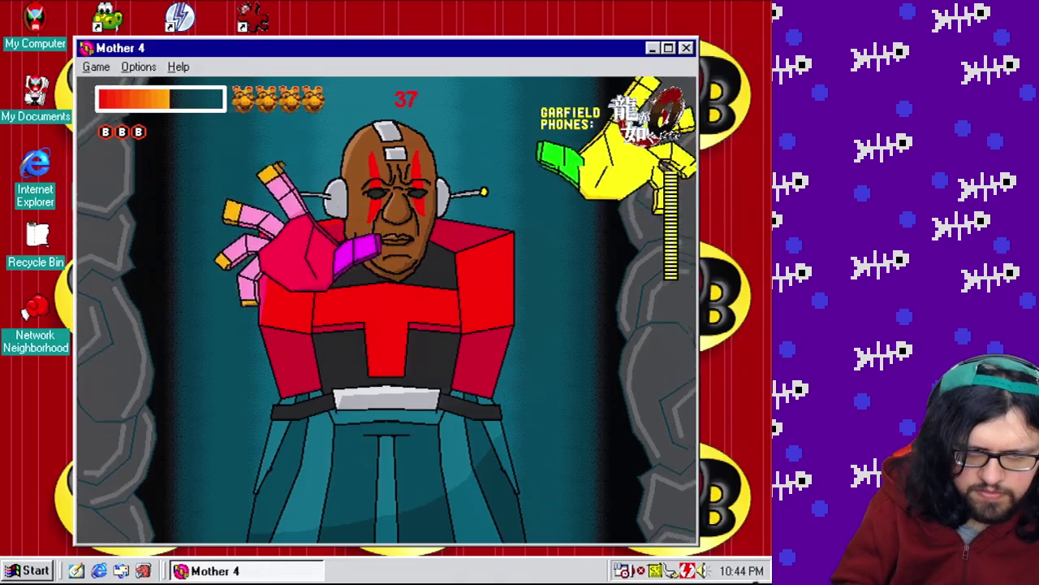
{"action": "key", "text": "Left"}
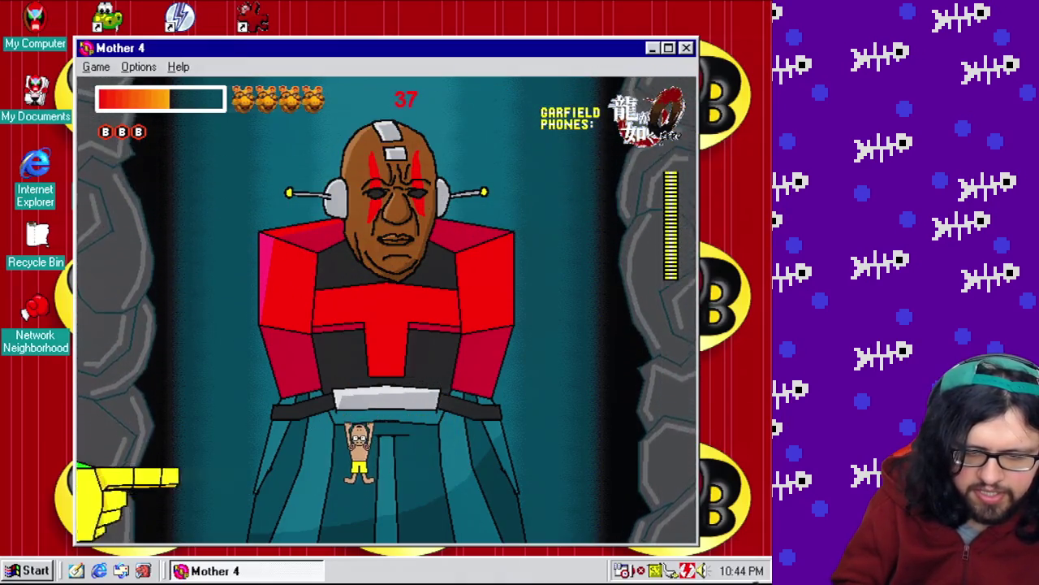
{"action": "key", "text": "Left"}
{"action": "key", "text": "Right"}
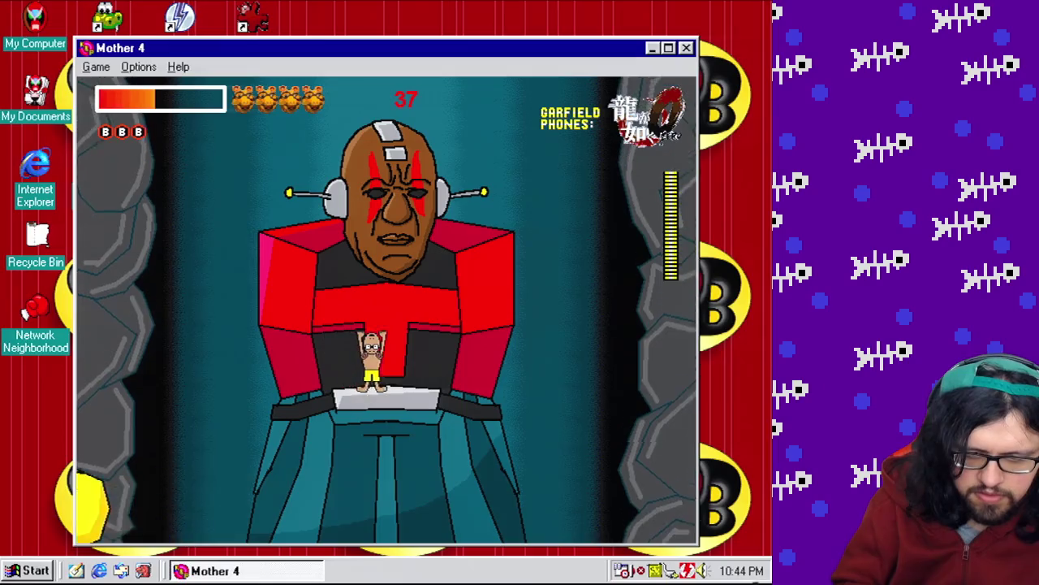
{"action": "key", "text": "Right"}
{"action": "key", "text": "Left"}
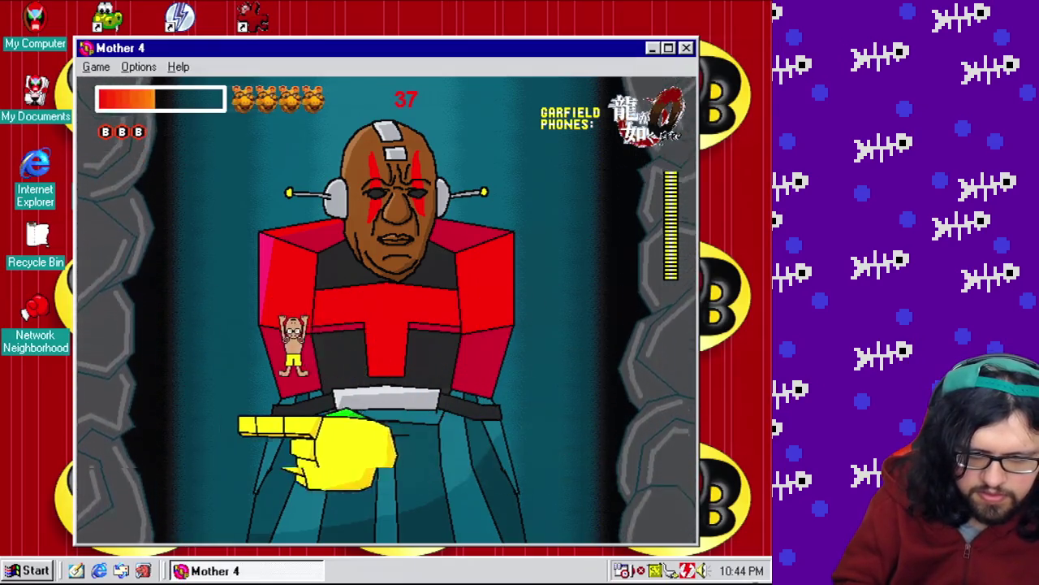
{"action": "key", "text": "Right"}
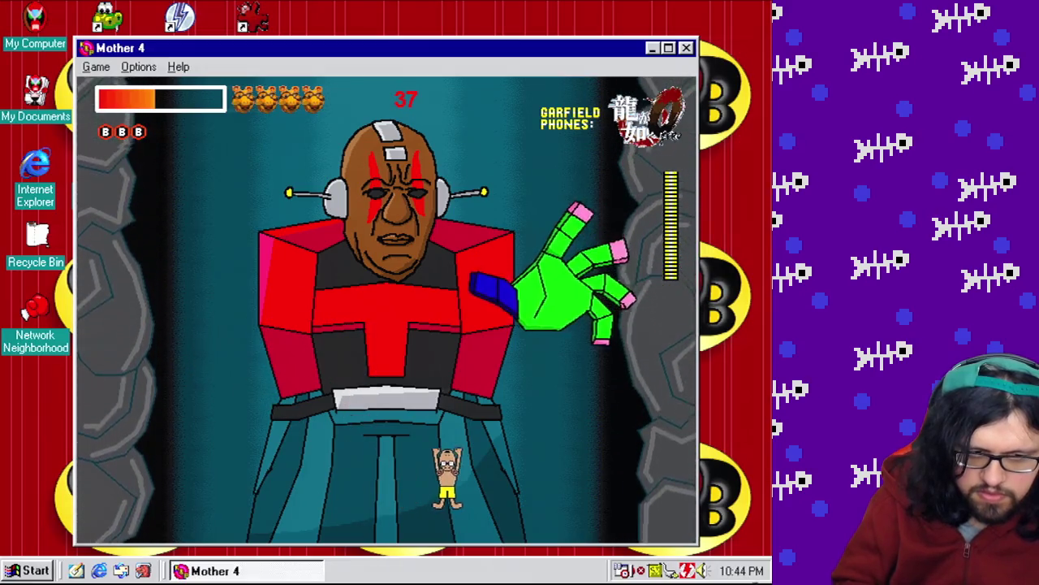
Jump and weave left and right through the boss's bullet spray, ending under the boss.
{"action": "key", "text": "Right"}
{"action": "key", "text": "Left"}
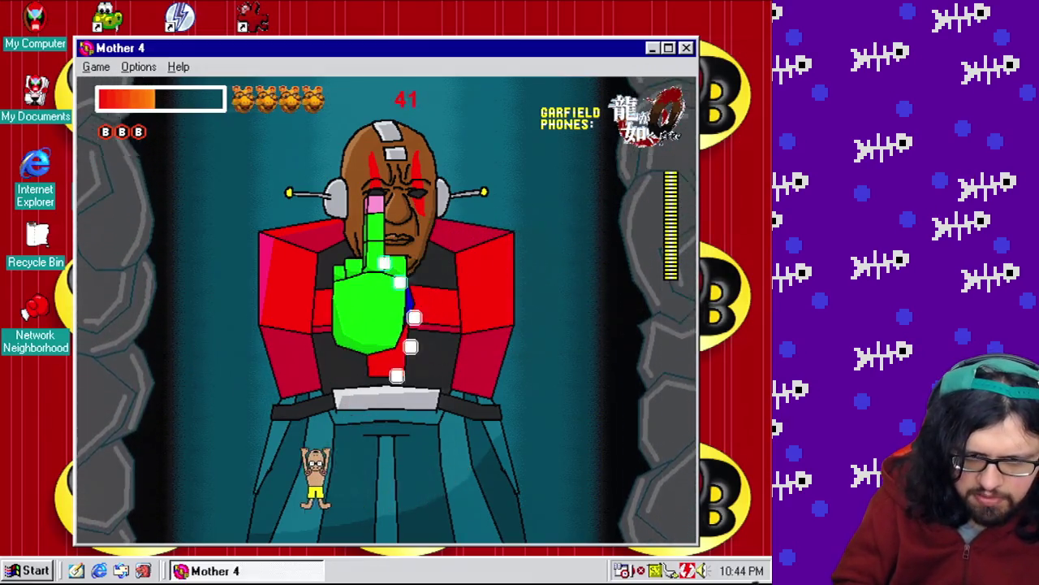
{"action": "key", "text": "Right"}
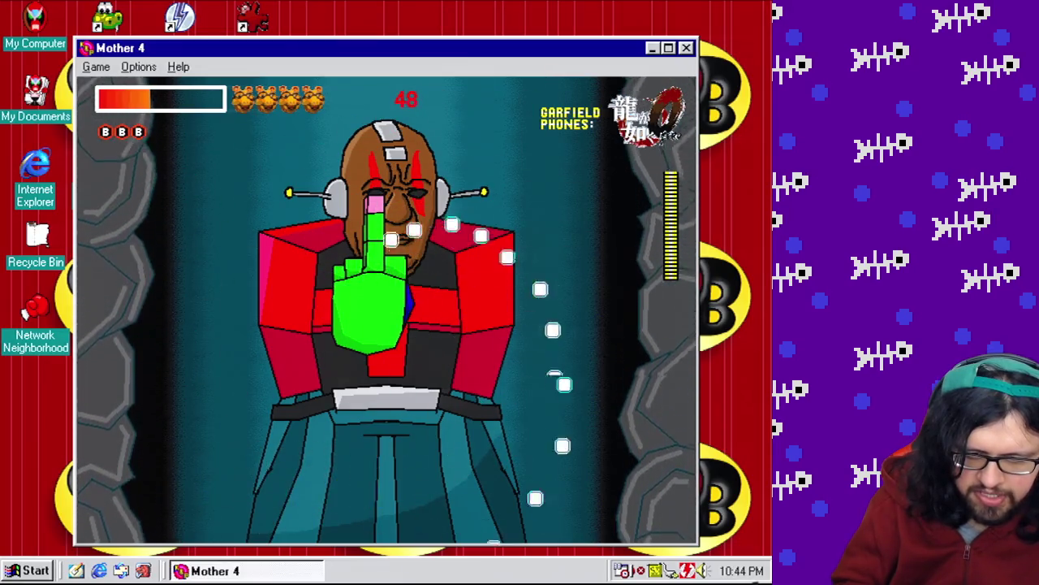
{"action": "key", "text": "Right"}
{"action": "key", "text": "Left"}
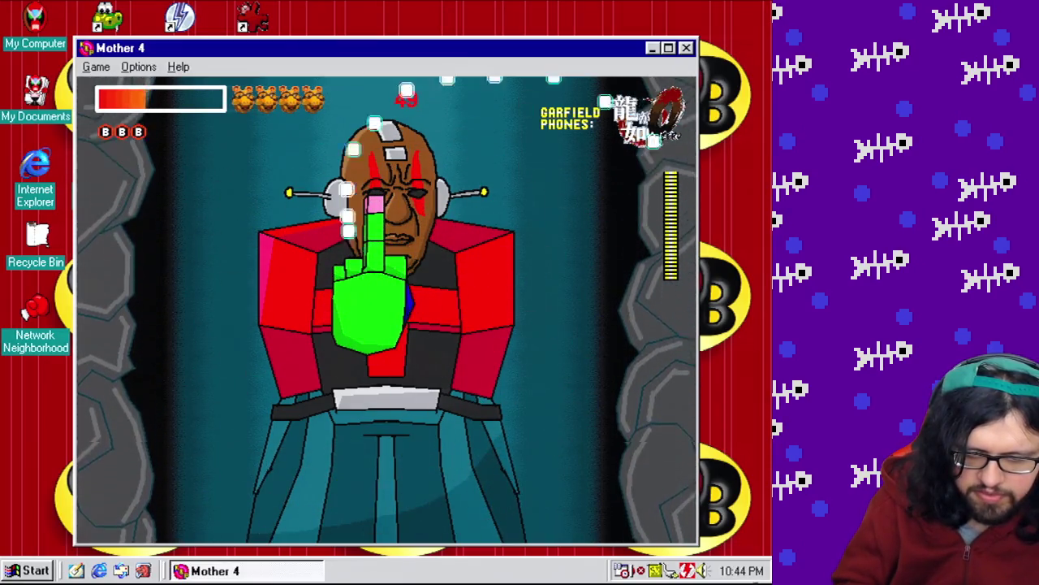
{"action": "key", "text": "Right"}
{"action": "key", "text": "Right"}
{"action": "key", "text": "Up"}
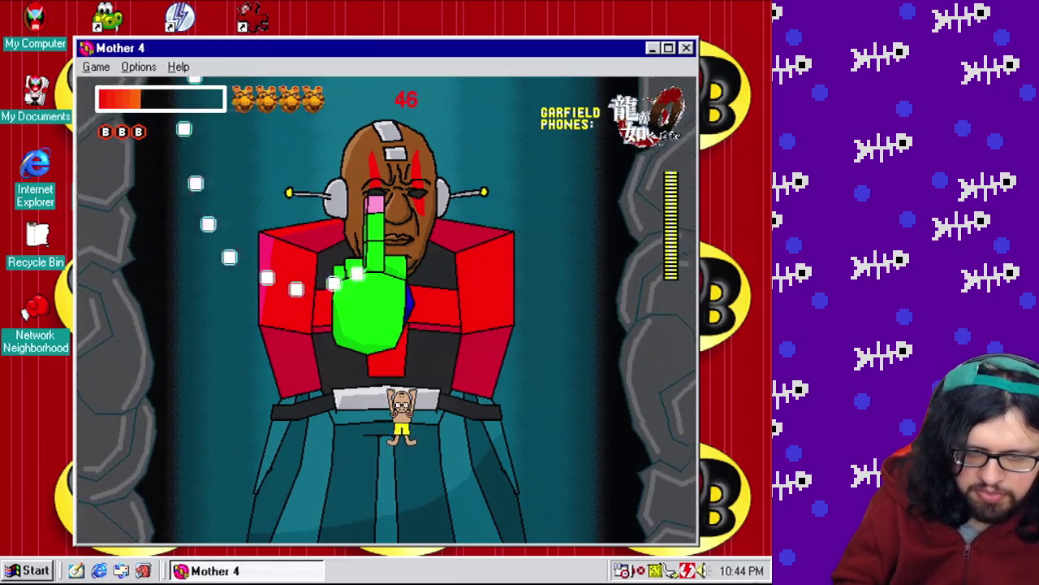
{"action": "key", "text": "Left"}
{"action": "key", "text": "Right"}
{"action": "key", "text": "Right"}
{"action": "key", "text": "Left"}
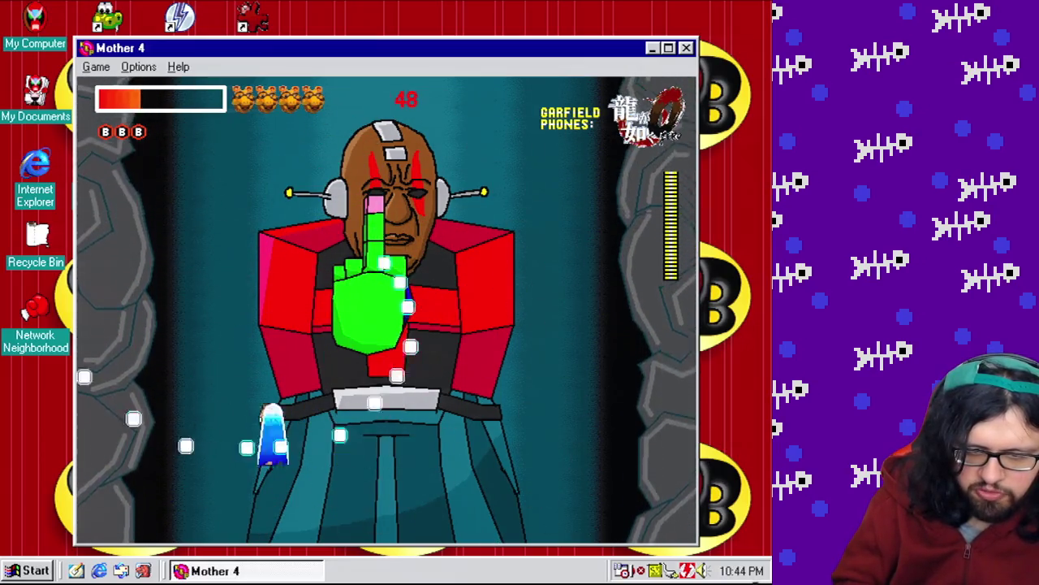
{"action": "key", "text": "Right"}
{"action": "key", "text": "Left"}
{"action": "key", "text": "Left"}
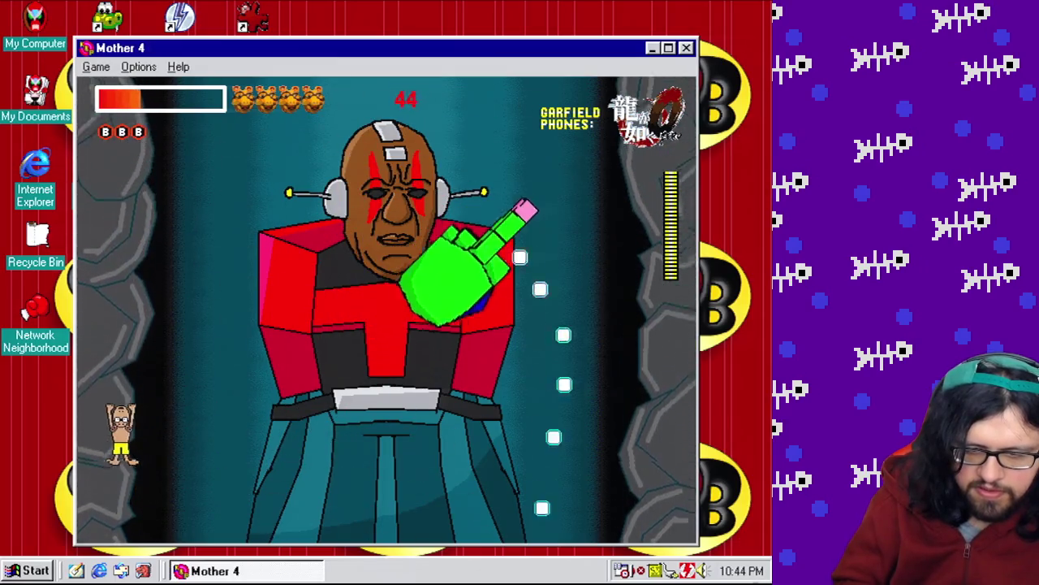
{"action": "key", "text": "Right"}
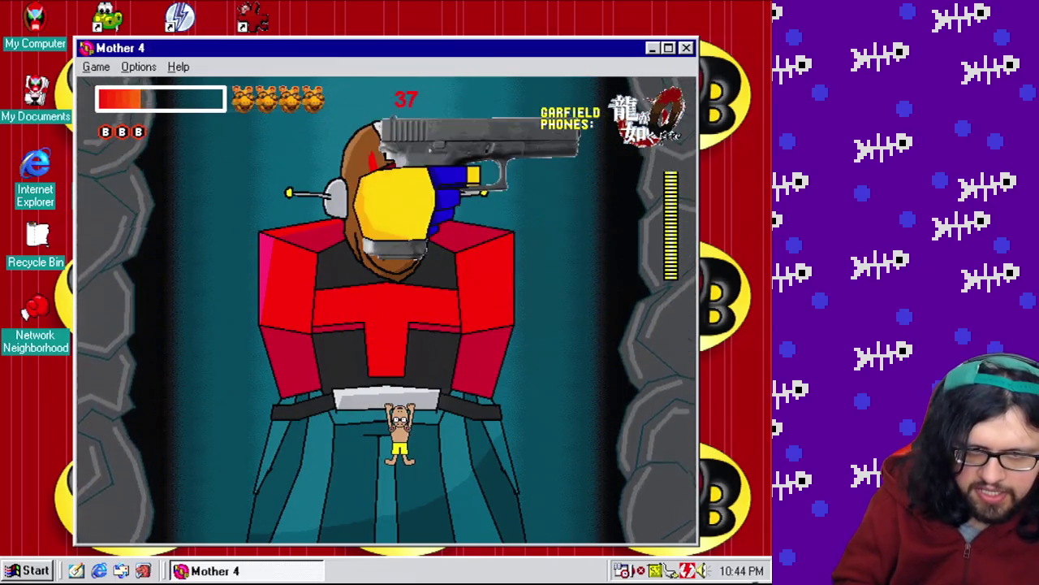
Run back and forth across the arena floor, sidestepping the boss's swinging fist beneath it.
{"action": "key", "text": "Left"}
{"action": "key", "text": "Right"}
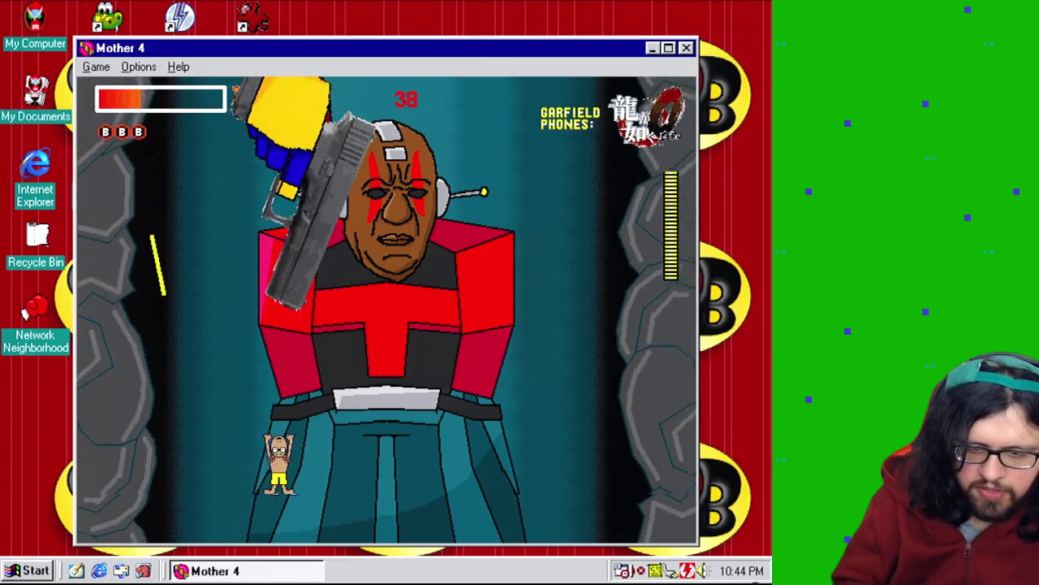
{"action": "key", "text": "Left"}
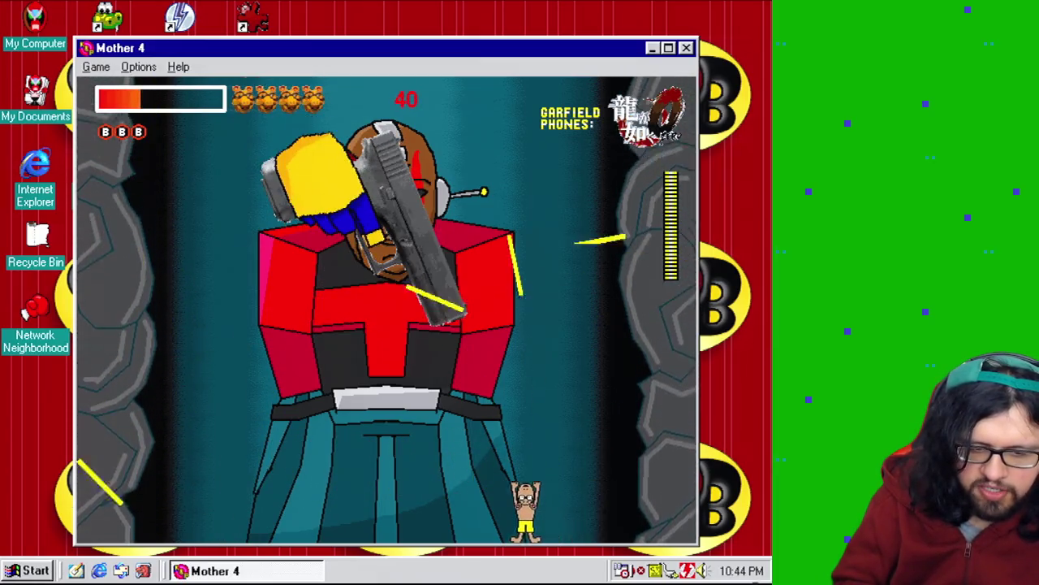
{"action": "key", "text": "Right"}
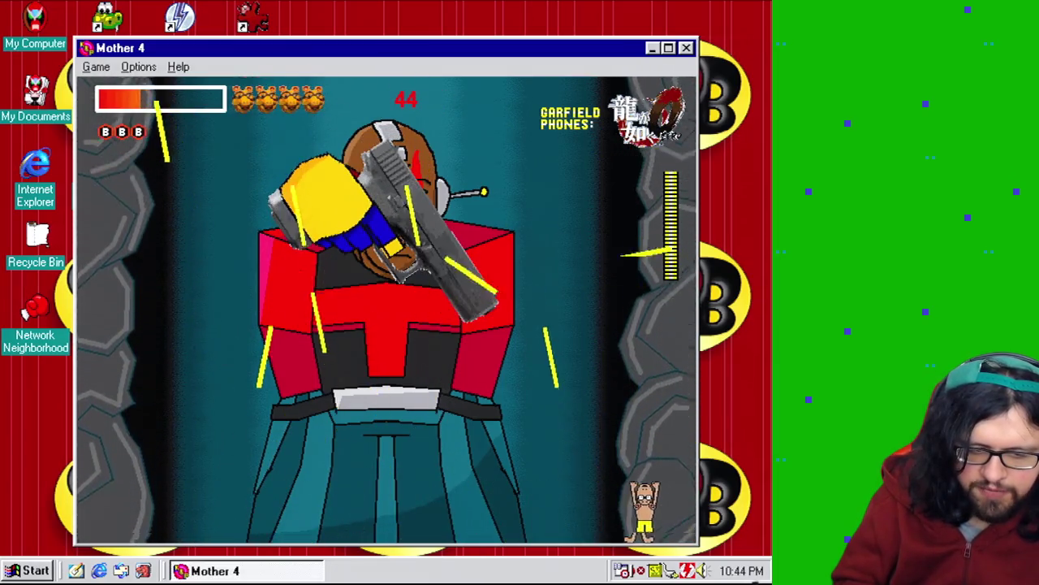
{"action": "key", "text": "Left"}
{"action": "key", "text": "Left"}
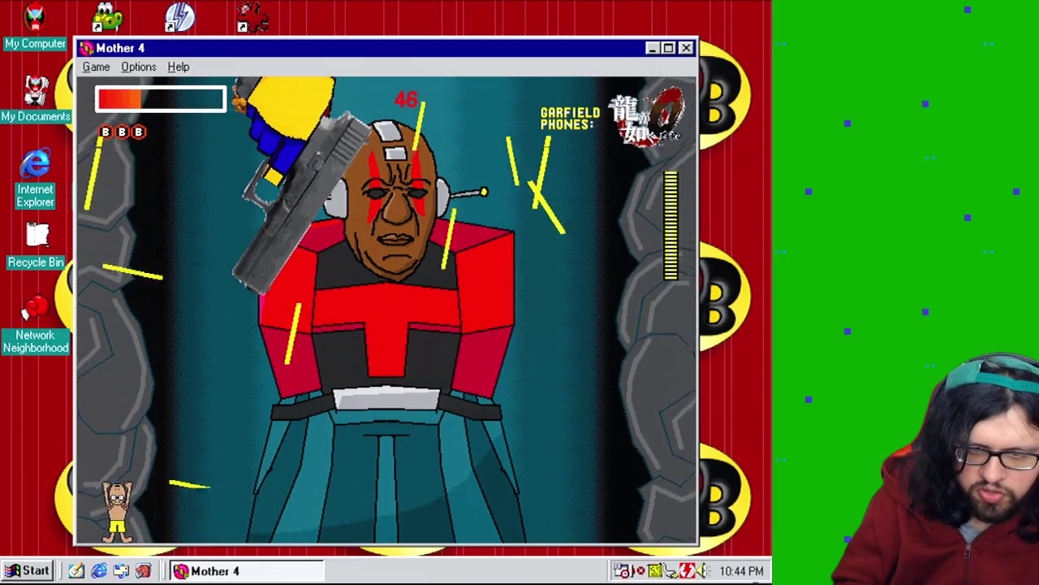
{"action": "key", "text": "Right"}
{"action": "key", "text": "Right"}
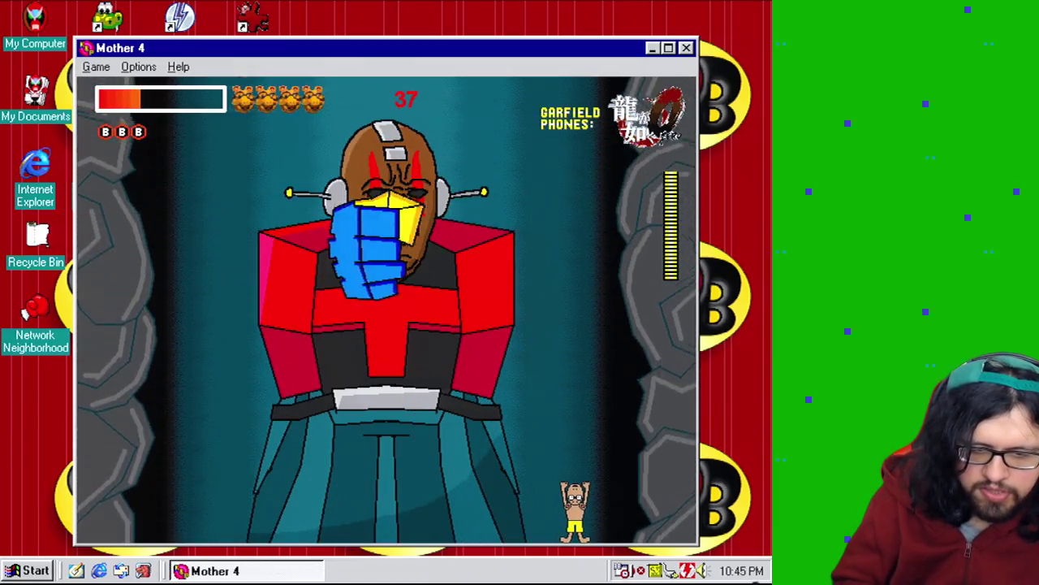
{"action": "key", "text": "Left"}
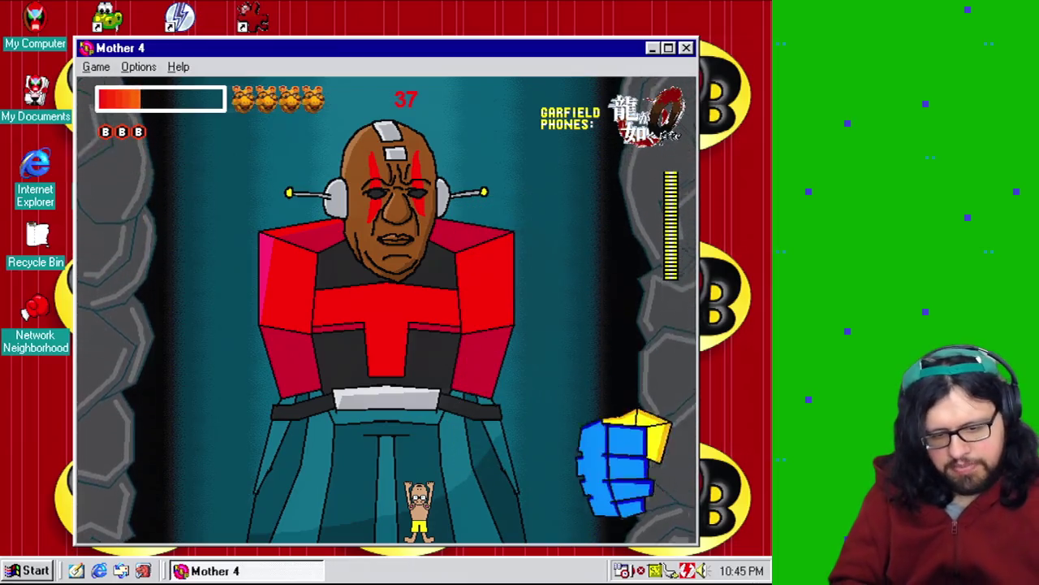
{"action": "key", "text": "Up"}
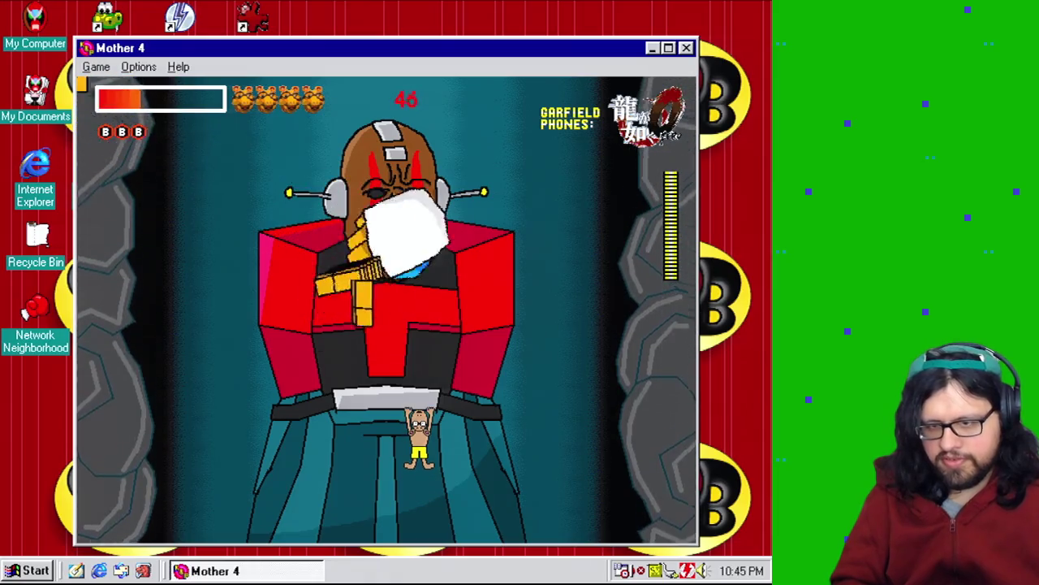
{"action": "key", "text": "Left"}
{"action": "key", "text": "Right"}
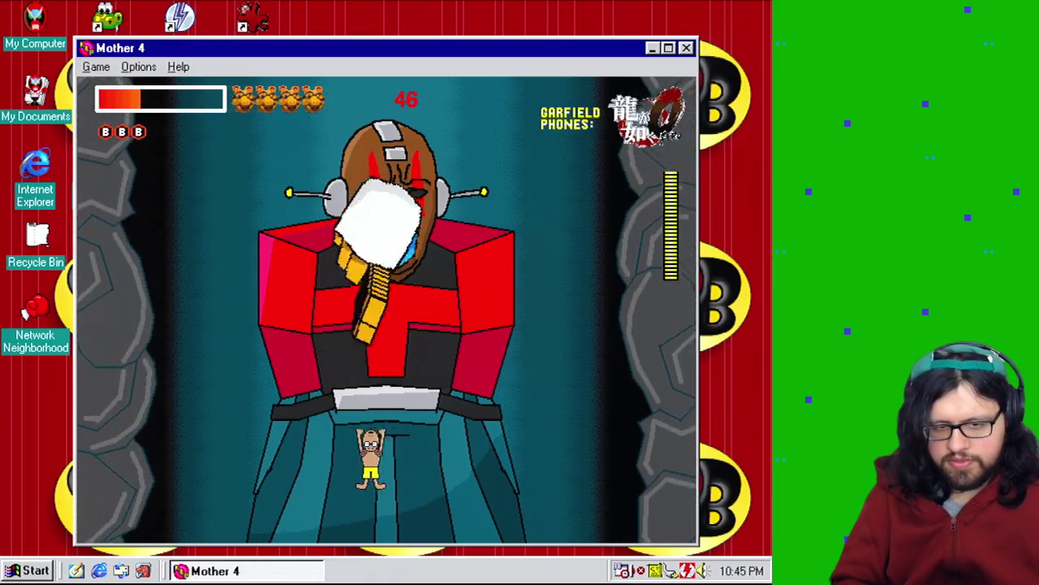
{"action": "key", "text": "Left"}
{"action": "key", "text": "Right"}
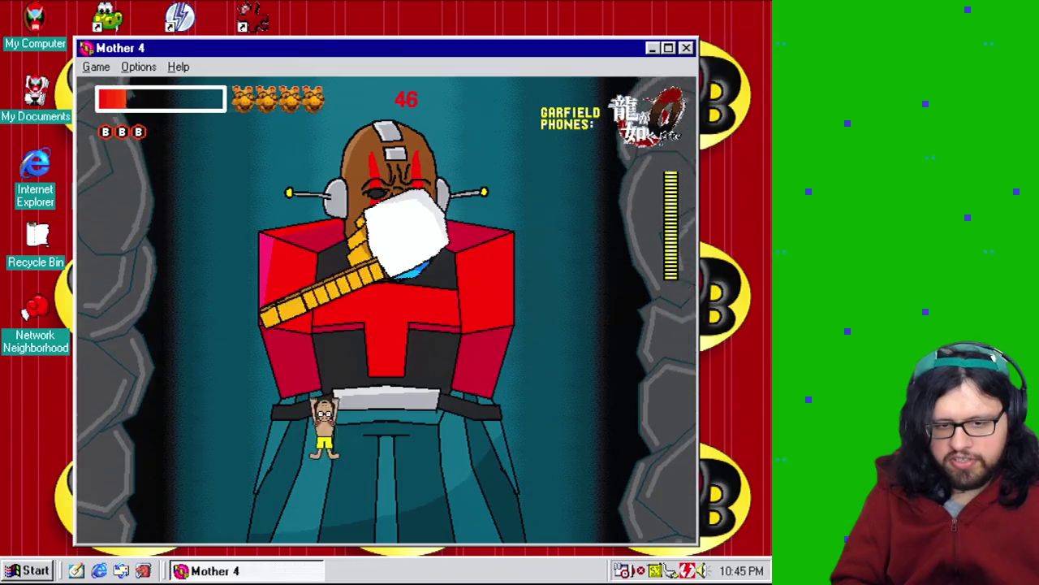
{"action": "key", "text": "Left"}
{"action": "key", "text": "Left"}
{"action": "key", "text": "Right"}
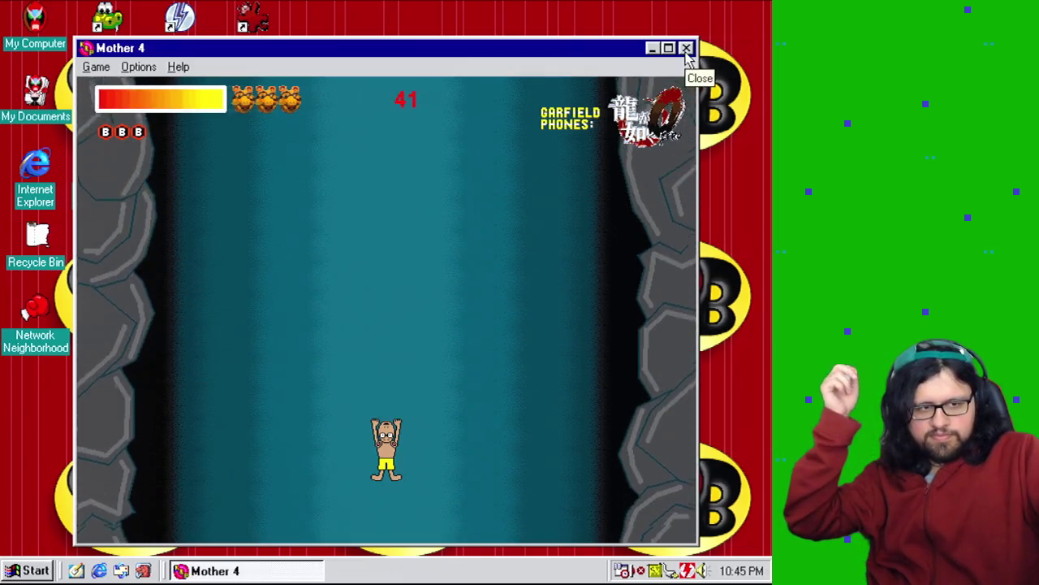
Close the game's test-run window once the boss has disappeared.
{"action": "left_click", "coordinate": [687, 49]}
Open the Event Editor from the Game menu and scroll down through the event grid.
{"action": "left_click", "coordinate": [123, 28]}
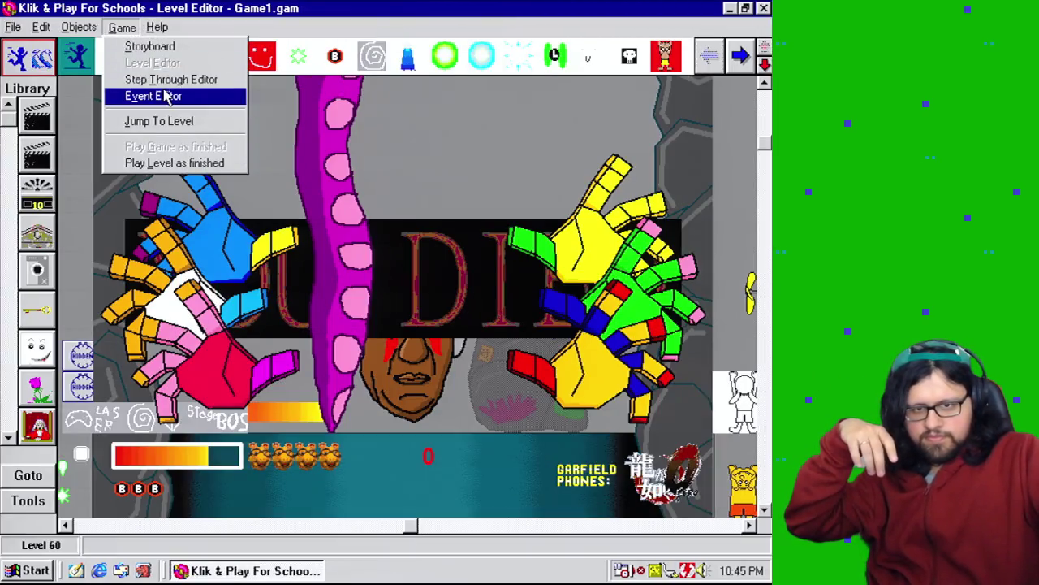
{"action": "left_click", "coordinate": [167, 96]}
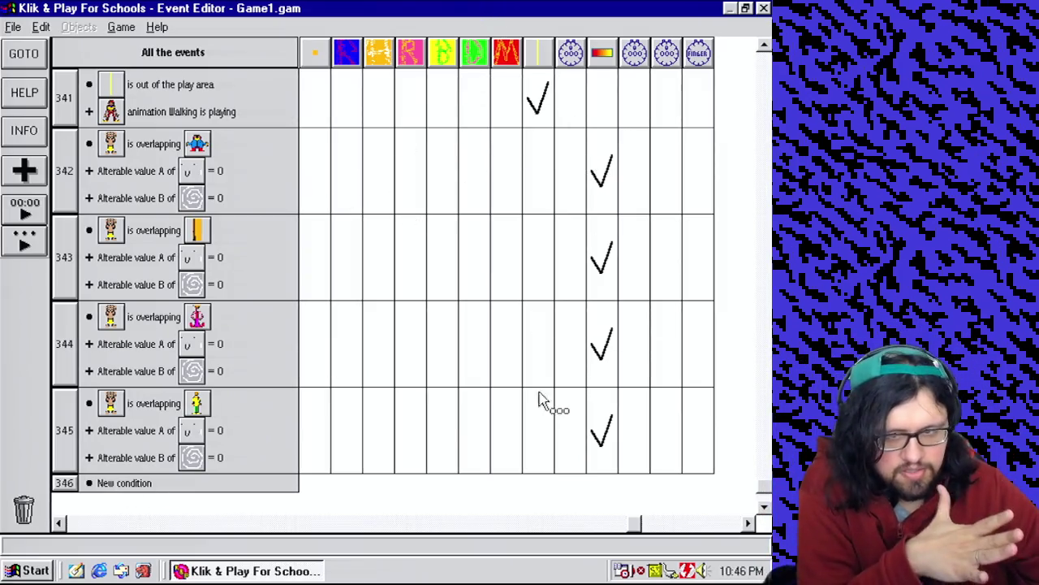
{"action": "left_click", "coordinate": [284, 524]}
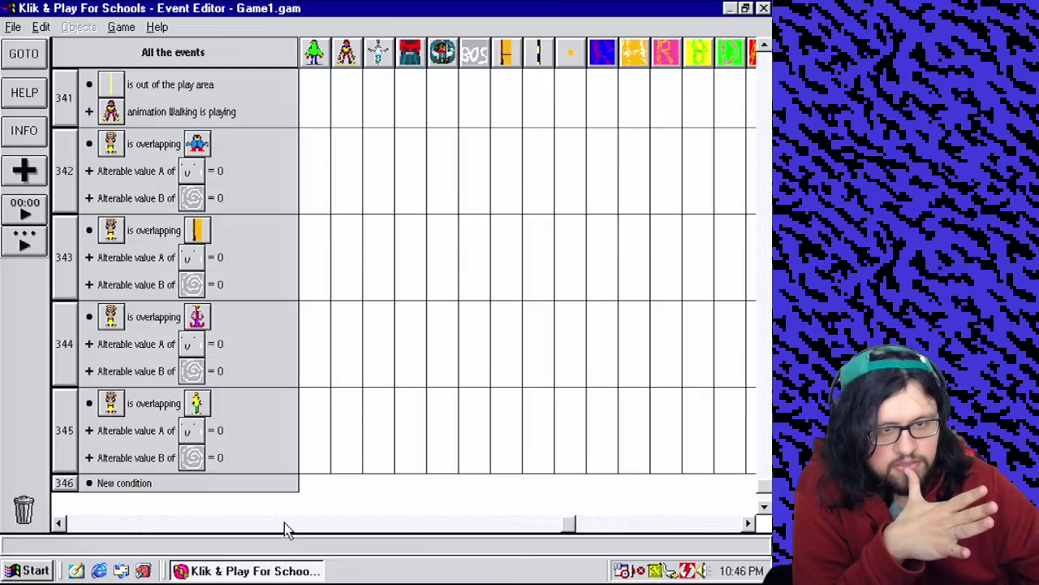
{"action": "left_click", "coordinate": [284, 524]}
{"action": "left_click", "coordinate": [284, 524]}
{"action": "left_click", "coordinate": [284, 524]}
{"action": "left_click", "coordinate": [284, 523]}
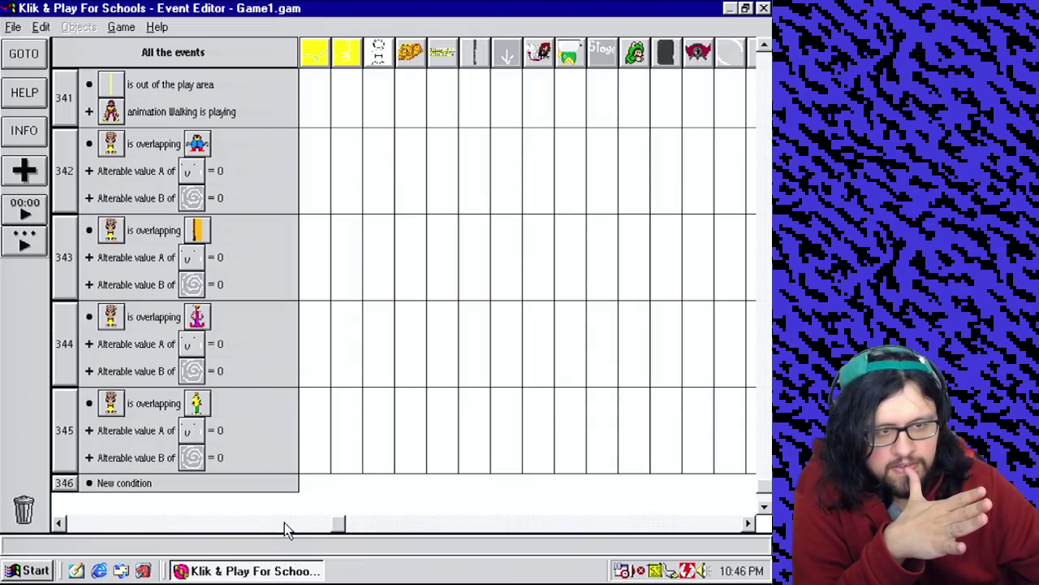
{"action": "left_click", "coordinate": [284, 524]}
{"action": "left_click", "coordinate": [284, 524]}
{"action": "left_click_drag", "start_coordinate": [284, 524], "coordinate": [207, 556]}
Filter by the Bullet object, then switch to No Filters, jump to event 345, and start a new condition.
{"action": "left_click", "coordinate": [380, 57]}
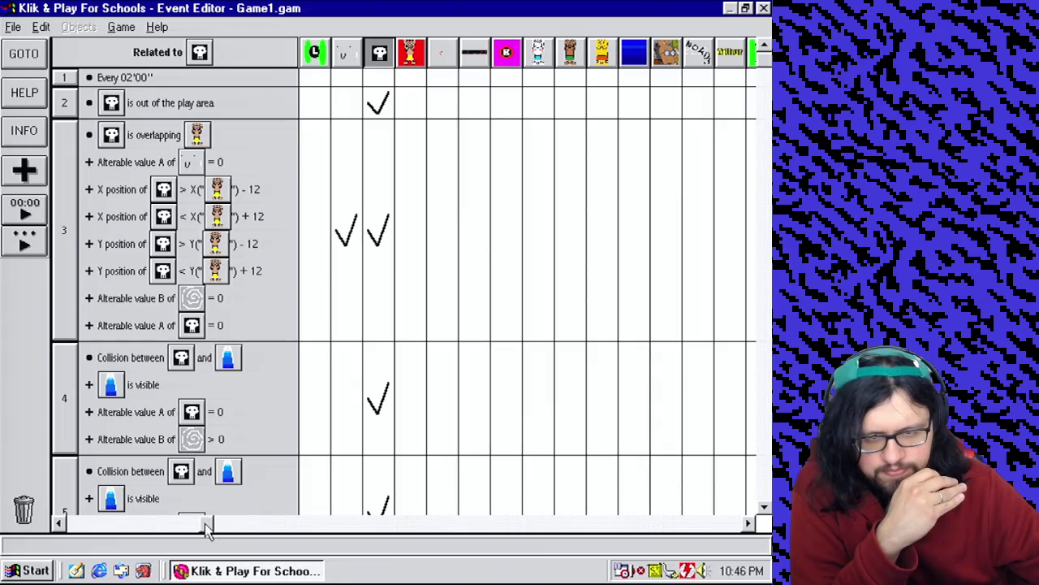
{"action": "left_click", "coordinate": [199, 52]}
{"action": "left_click", "coordinate": [195, 91]}
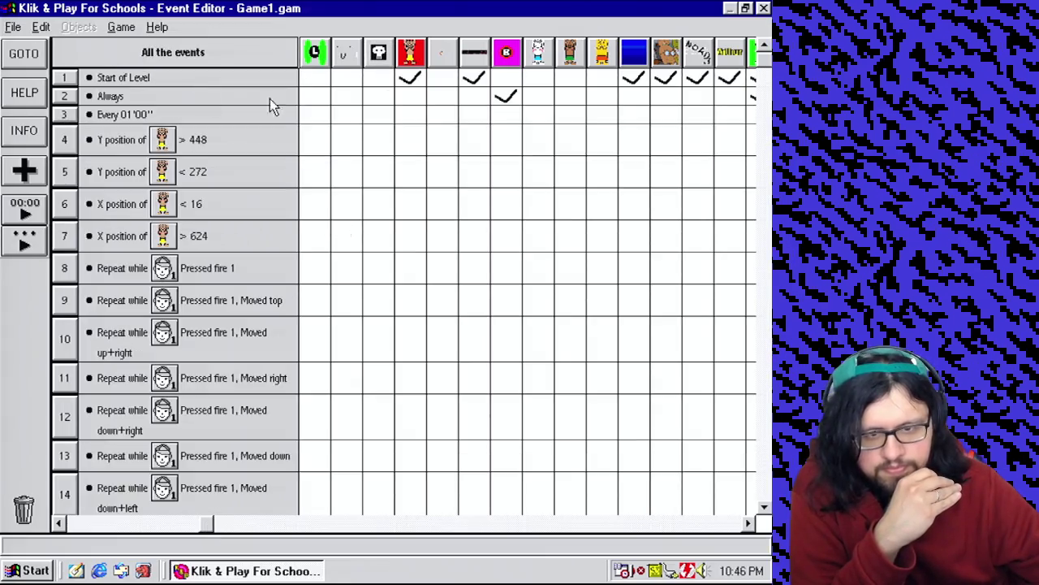
{"action": "mouse_move", "coordinate": [768, 66]}
{"action": "left_mouse_down"}
{"action": "mouse_move", "coordinate": [764, 491]}
{"action": "mouse_move", "coordinate": [749, 485]}
{"action": "left_mouse_up"}
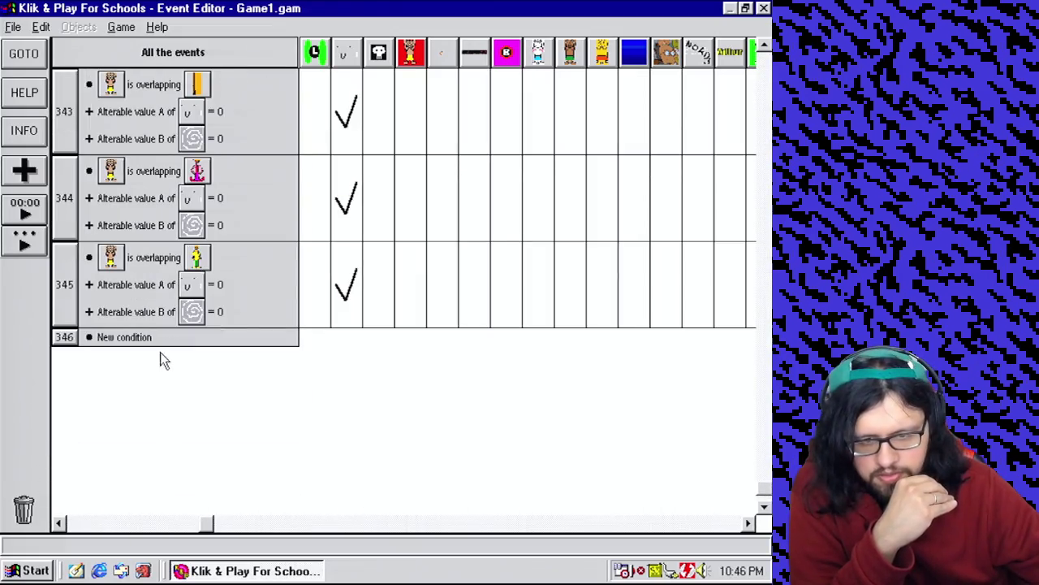
{"action": "double_click", "coordinate": [162, 337]}
Add a condition where Arthur overlaps the yellow Deadly gun bullet.
{"action": "right_click", "coordinate": [265, 242]}
{"action": "mouse_move", "coordinate": [278, 256]}
{"action": "left_click", "coordinate": [428, 266]}
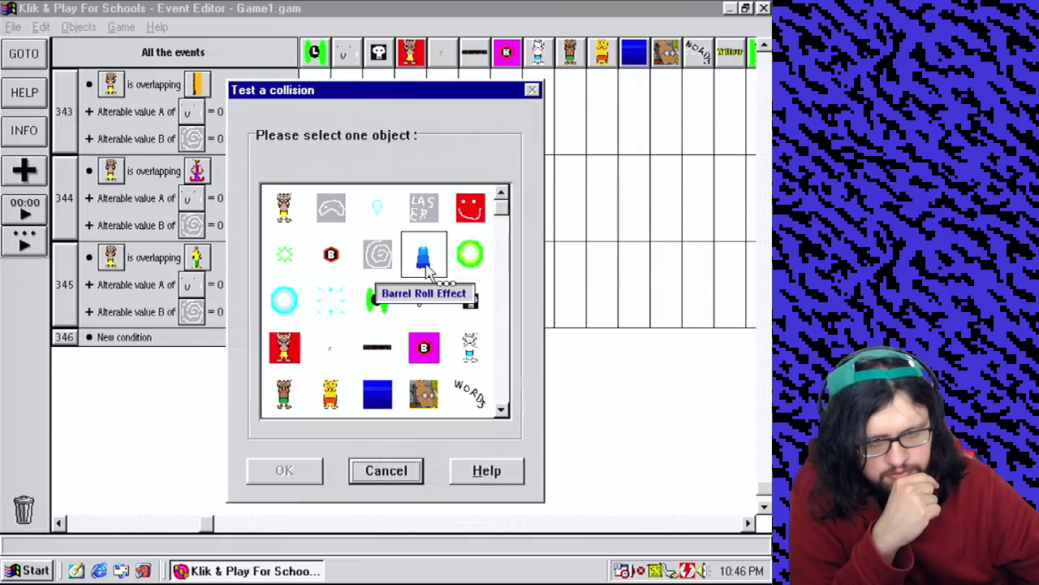
{"action": "left_click_drag", "start_coordinate": [503, 209], "coordinate": [506, 401]}
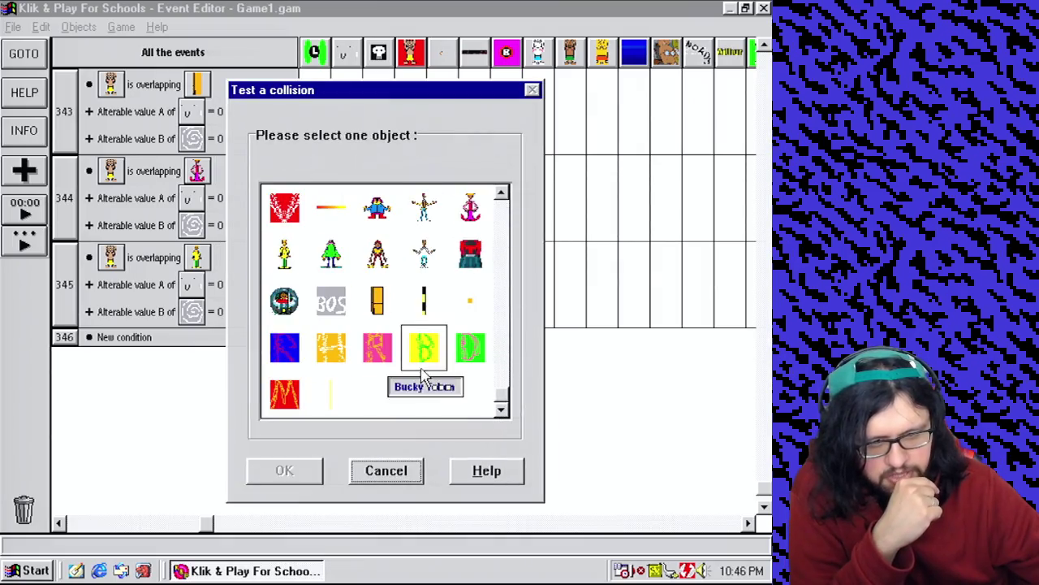
{"action": "double_click", "coordinate": [334, 400]}
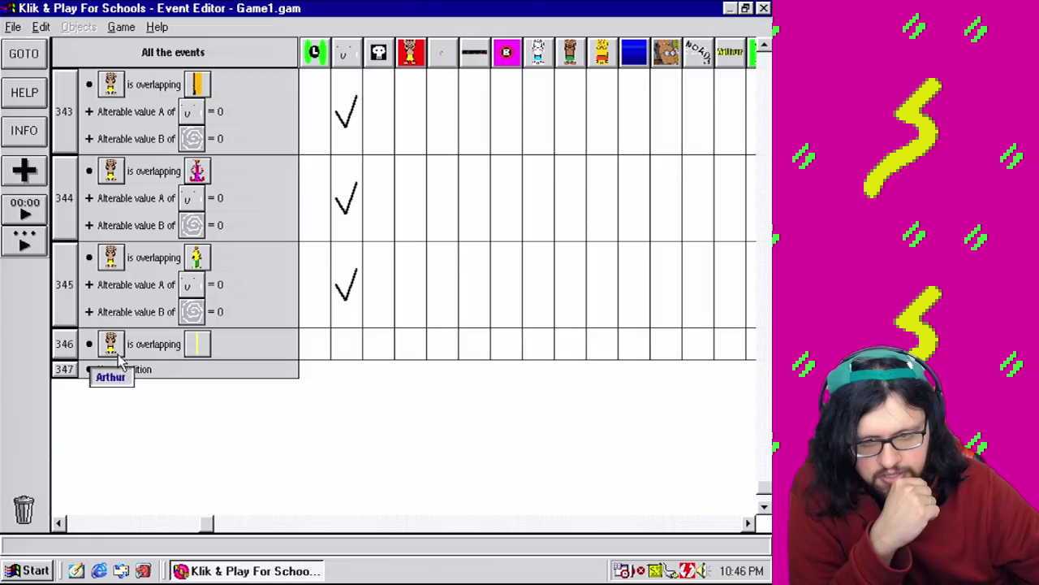
Copy the overlap condition to test the skull Bullet, then review Bullet-filtered events like event 14.
{"action": "left_click_drag", "start_coordinate": [145, 350], "coordinate": [122, 374]}
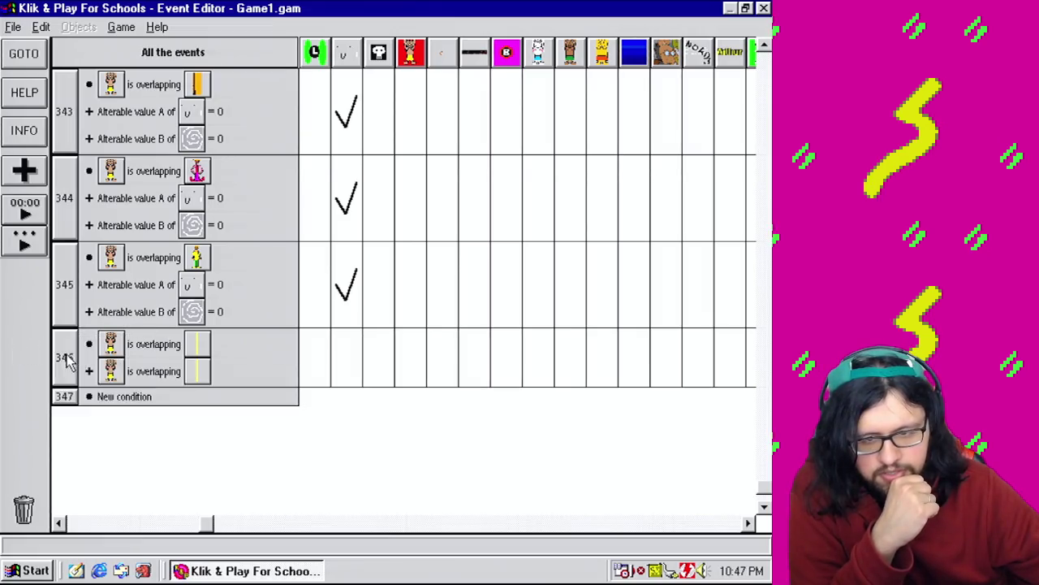
{"action": "double_click", "coordinate": [197, 371]}
{"action": "double_click", "coordinate": [459, 307]}
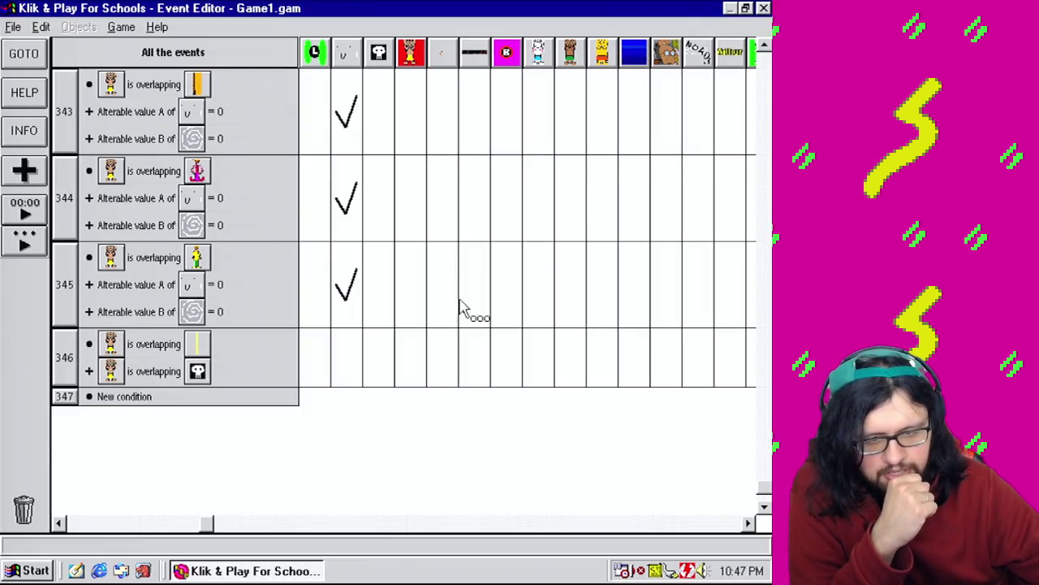
{"action": "left_click", "coordinate": [379, 57]}
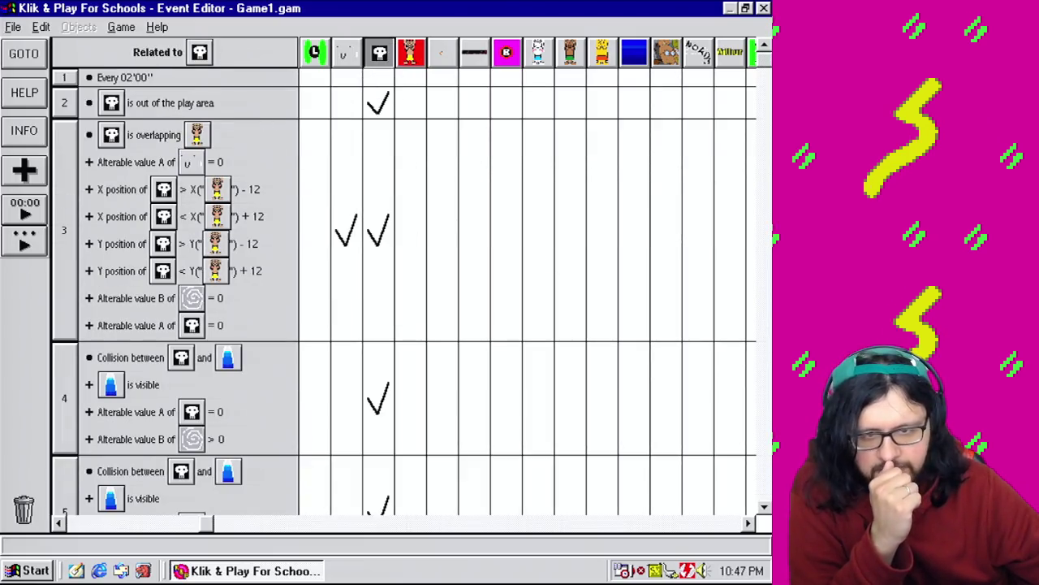
{"action": "scroll", "coordinate": [406, 293], "scroll_direction": "down", "scroll_amount": 10}
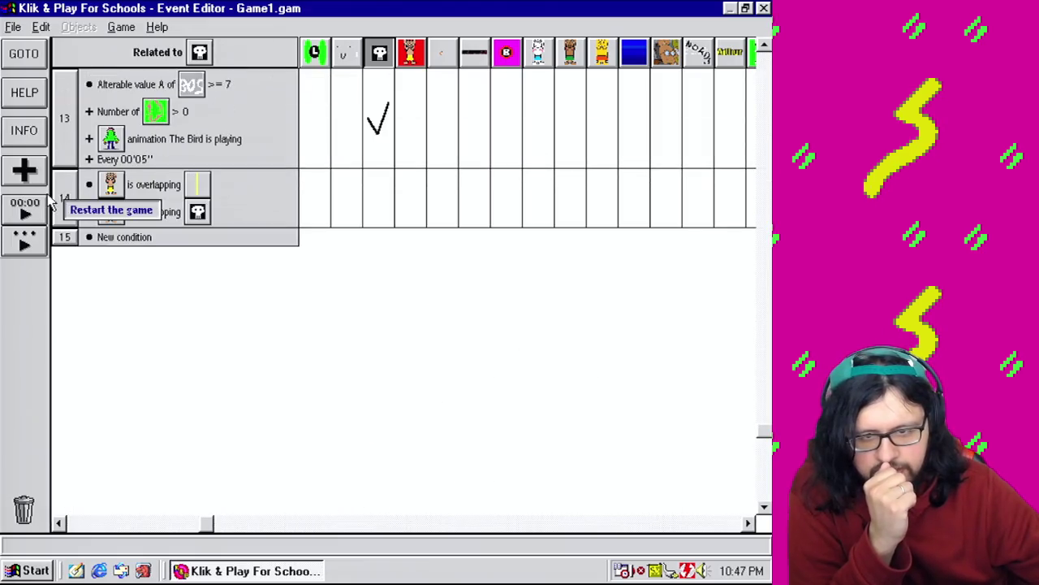
{"action": "right_click", "coordinate": [66, 192]}
{"action": "left_click", "coordinate": [196, 194]}
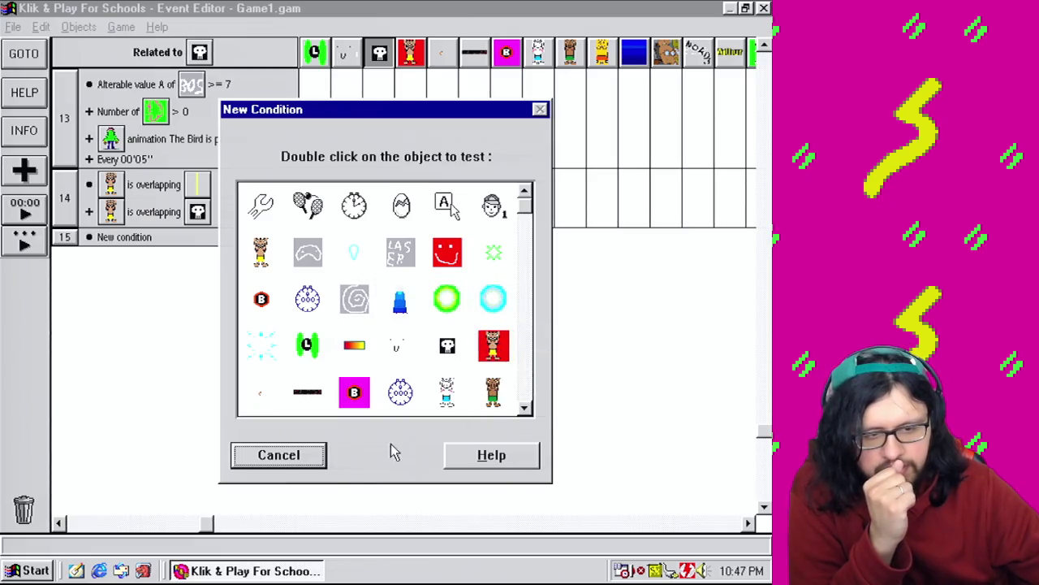
{"action": "left_click", "coordinate": [279, 455]}
{"action": "scroll", "coordinate": [174, 293], "scroll_direction": "up", "scroll_amount": 10}
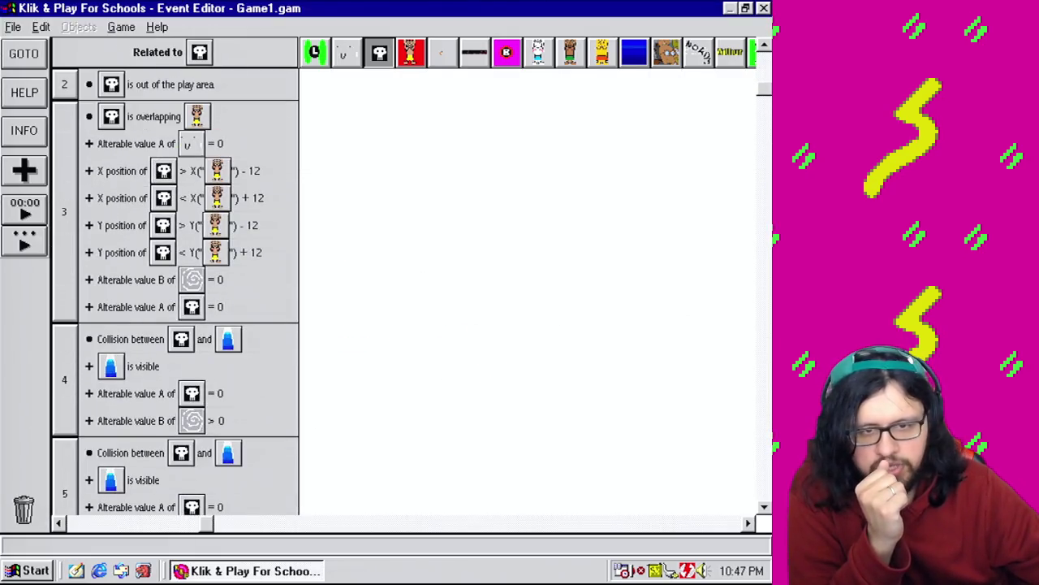
{"action": "scroll", "coordinate": [174, 292], "scroll_direction": "up", "scroll_amount": 1}
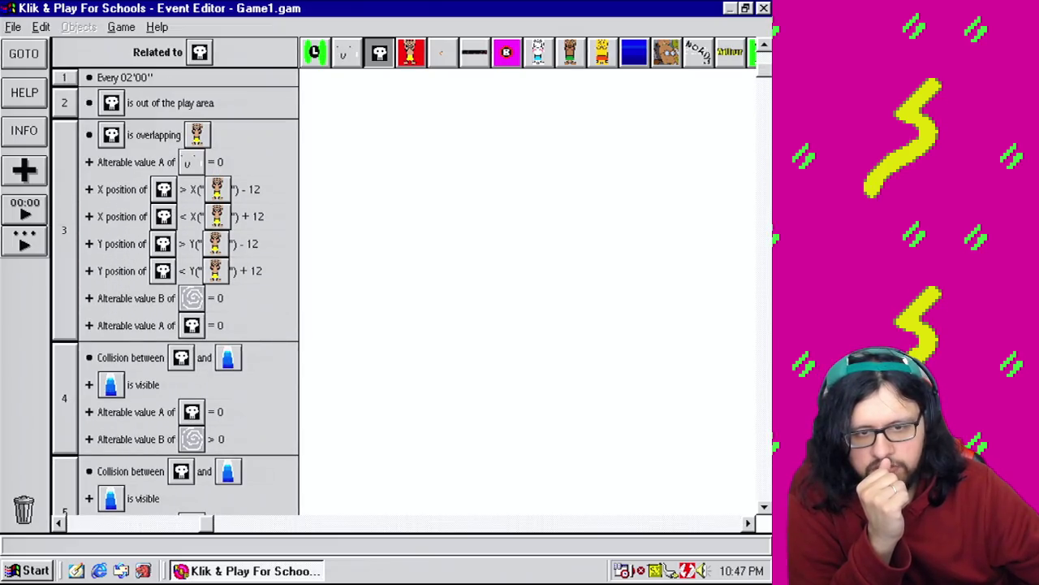
{"action": "scroll", "coordinate": [175, 292], "scroll_direction": "down", "scroll_amount": 15}
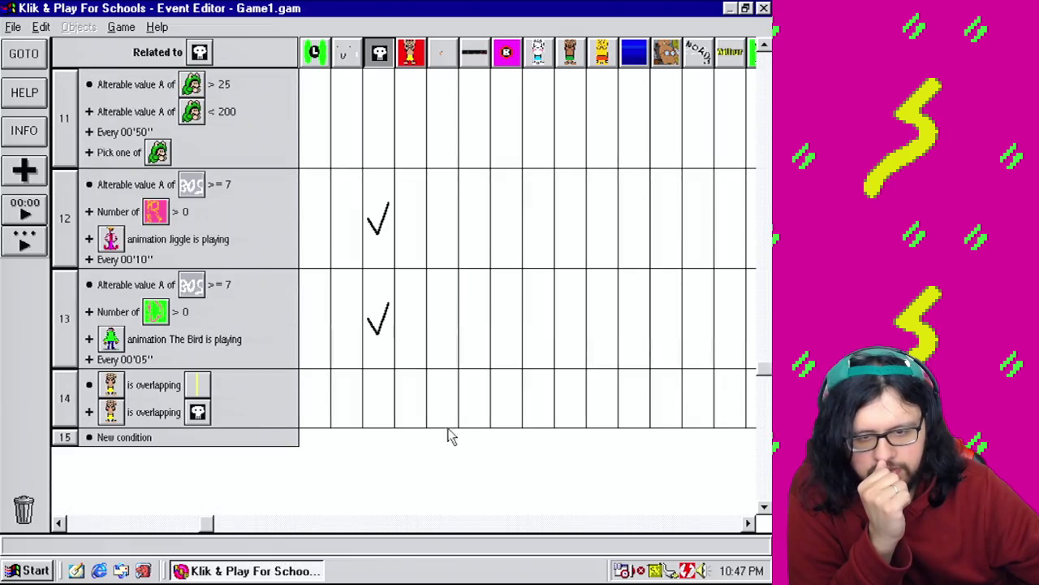
Show all events again and replace the skull test with Alterable value A = 0.
{"action": "left_click", "coordinate": [175, 54]}
{"action": "left_click", "coordinate": [284, 94]}
{"action": "left_click_drag", "start_coordinate": [765, 84], "coordinate": [764, 488]}
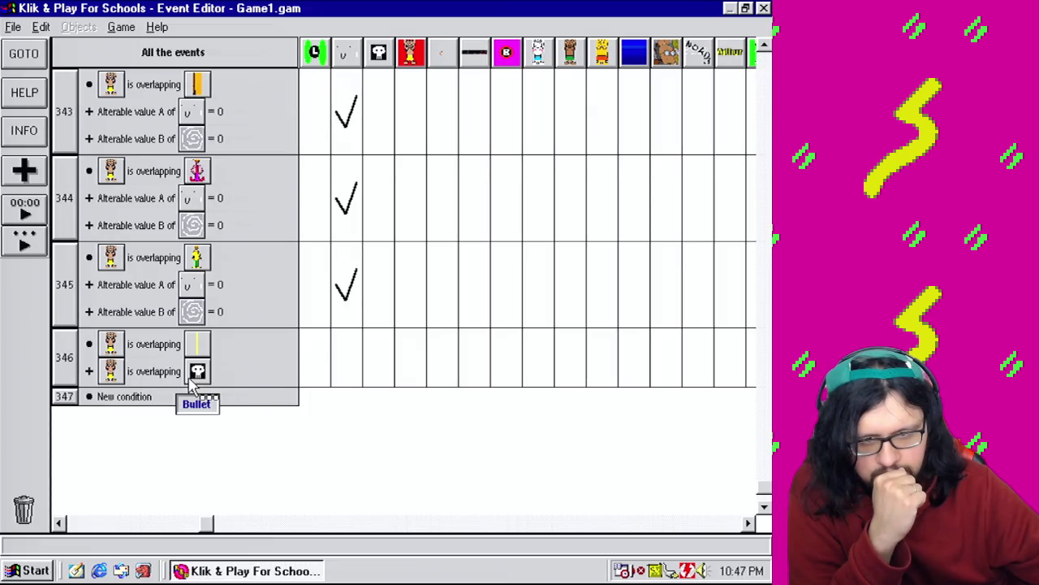
{"action": "mouse_move", "coordinate": [139, 284]}
{"action": "left_mouse_down"}
{"action": "mouse_move", "coordinate": [143, 261]}
{"action": "mouse_move", "coordinate": [162, 371]}
{"action": "left_mouse_up"}
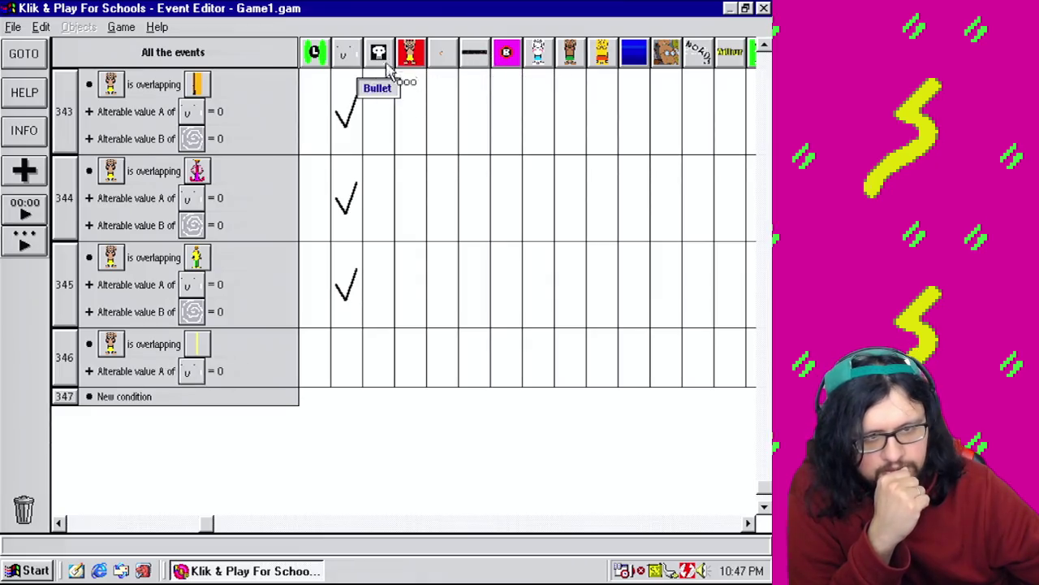
Filter events by the face object, scroll to event 17, and bring up its options.
{"action": "left_click", "coordinate": [344, 53]}
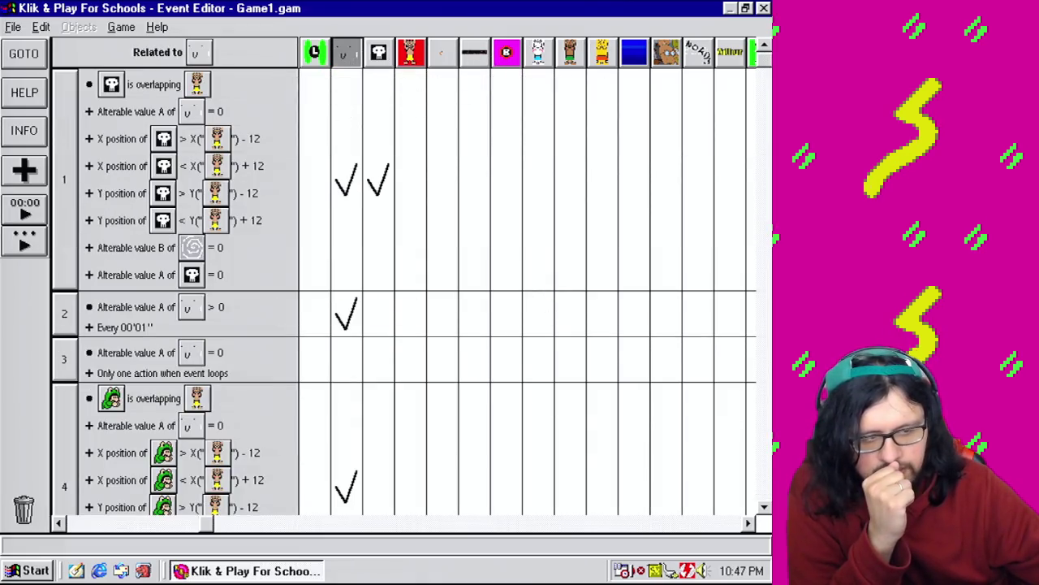
{"action": "left_click", "coordinate": [764, 324]}
{"action": "left_click_drag", "start_coordinate": [765, 166], "coordinate": [767, 74]}
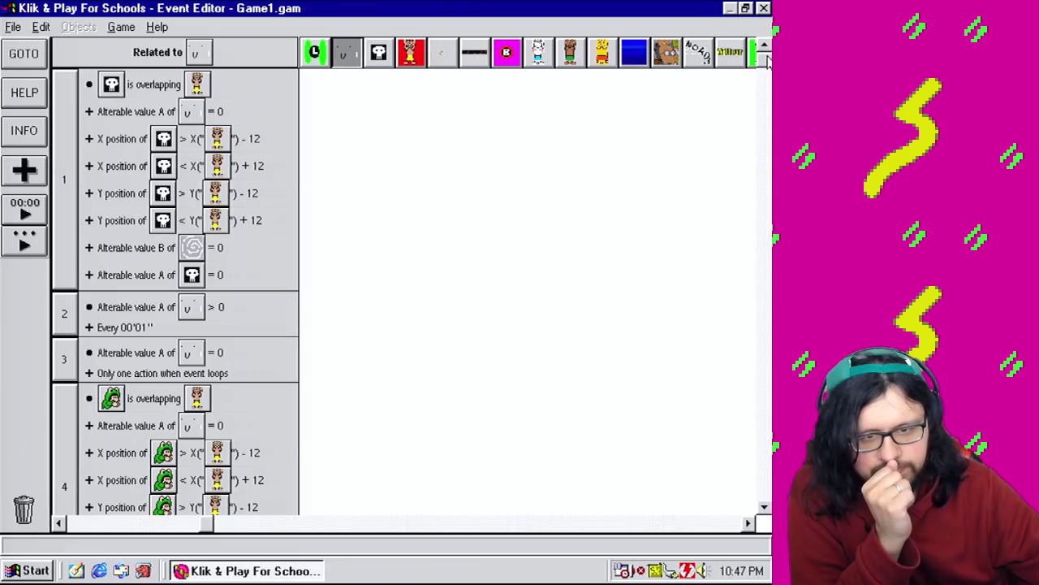
{"action": "mouse_move", "coordinate": [767, 63]}
{"action": "left_mouse_down"}
{"action": "mouse_move", "coordinate": [765, 488]}
{"action": "mouse_move", "coordinate": [767, 65]}
{"action": "left_mouse_up"}
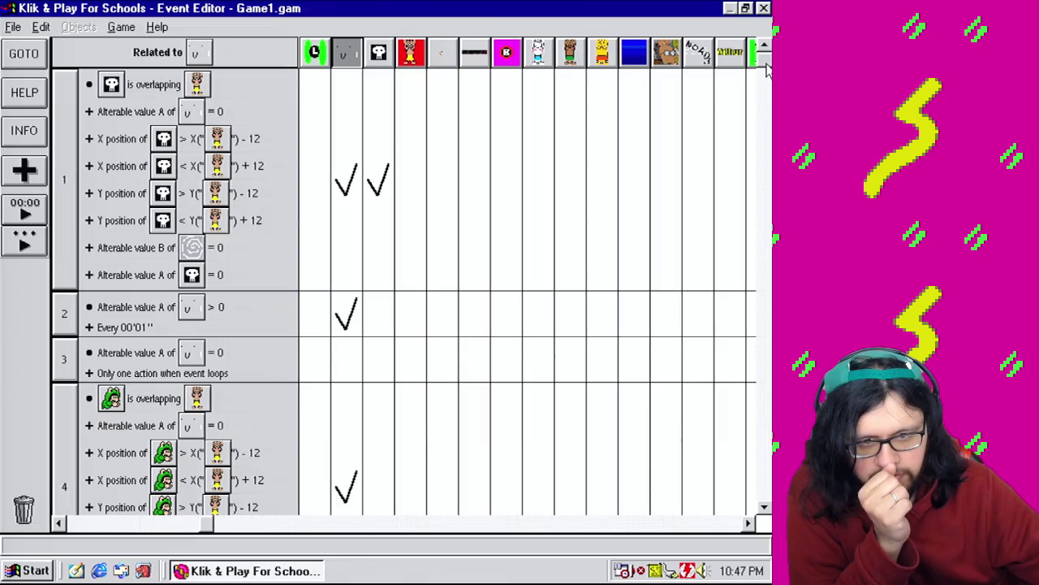
{"action": "left_click_drag", "start_coordinate": [768, 69], "coordinate": [764, 415]}
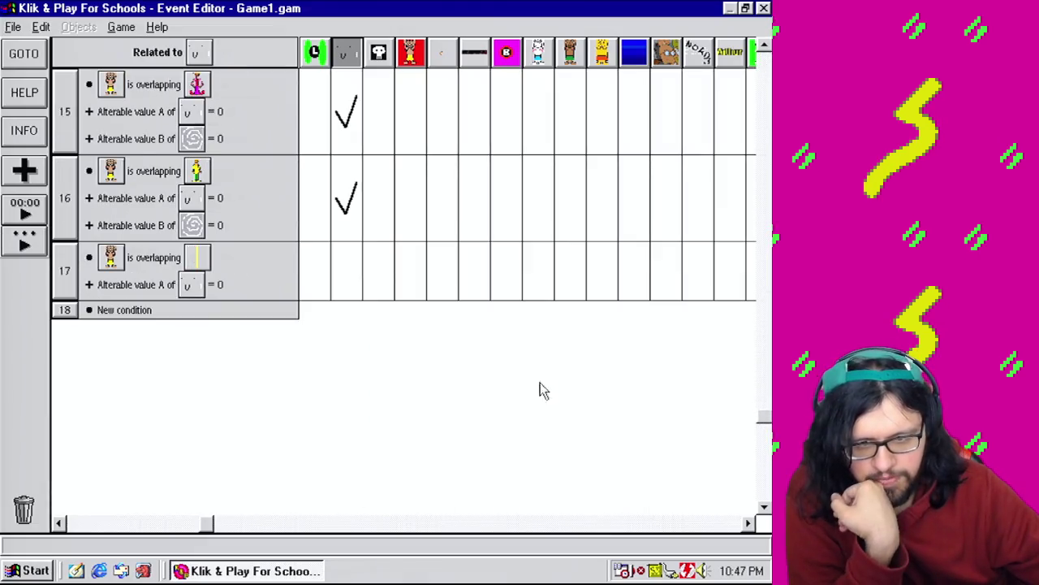
{"action": "right_click", "coordinate": [71, 278]}
Add a Compare X position condition on the gun bullet to event 17.
{"action": "left_click", "coordinate": [81, 281]}
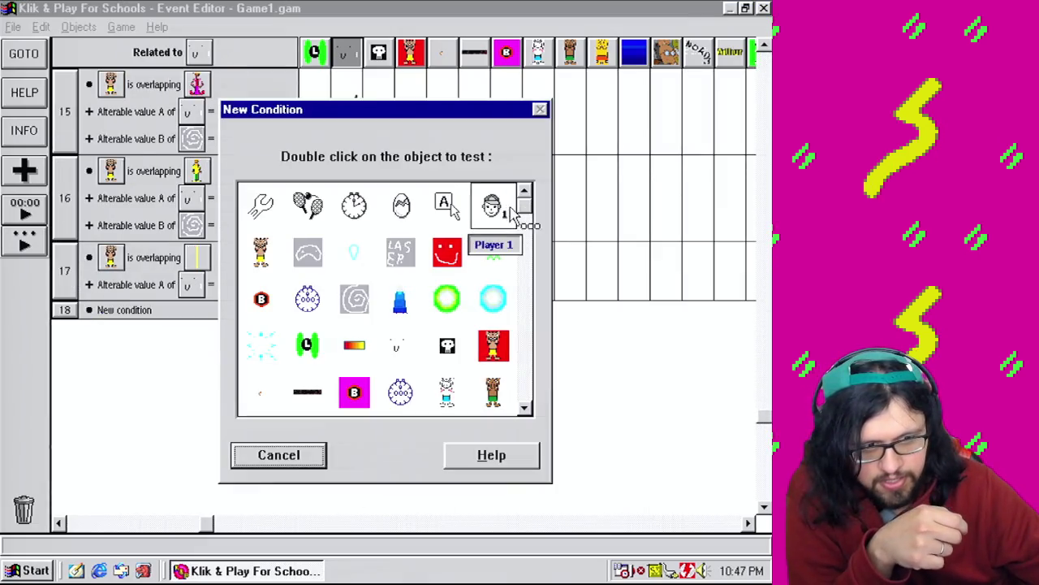
{"action": "scroll", "coordinate": [573, 403], "scroll_direction": "down", "scroll_amount": 10}
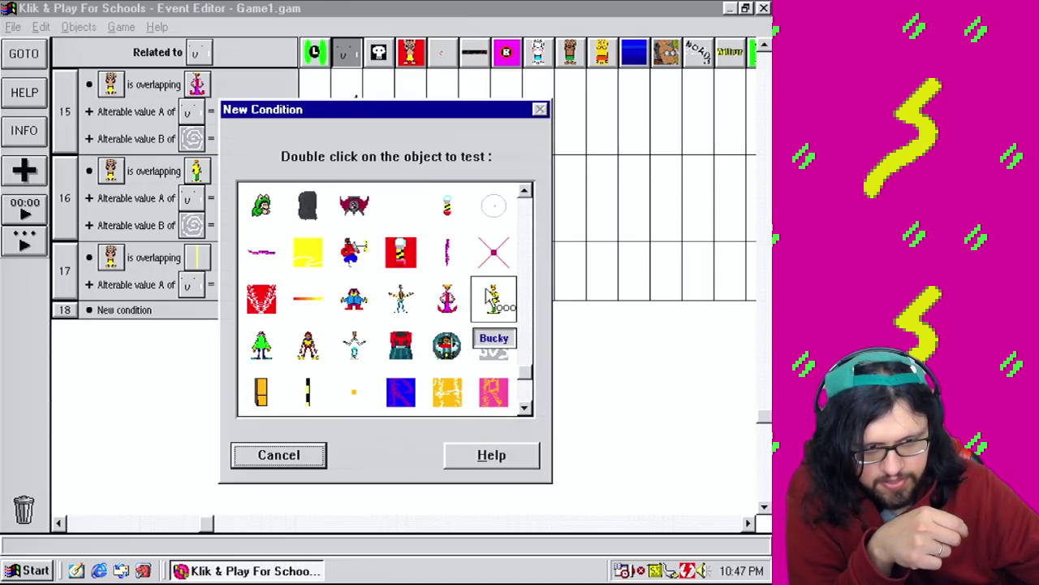
{"action": "left_click_drag", "start_coordinate": [533, 369], "coordinate": [523, 390]}
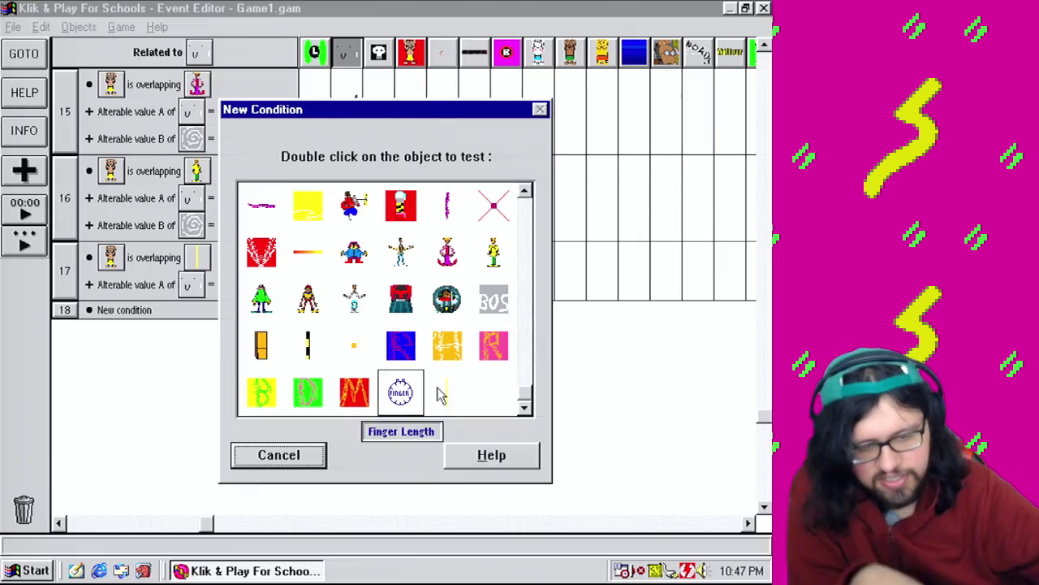
{"action": "double_click", "coordinate": [462, 390]}
{"action": "mouse_move", "coordinate": [503, 448]}
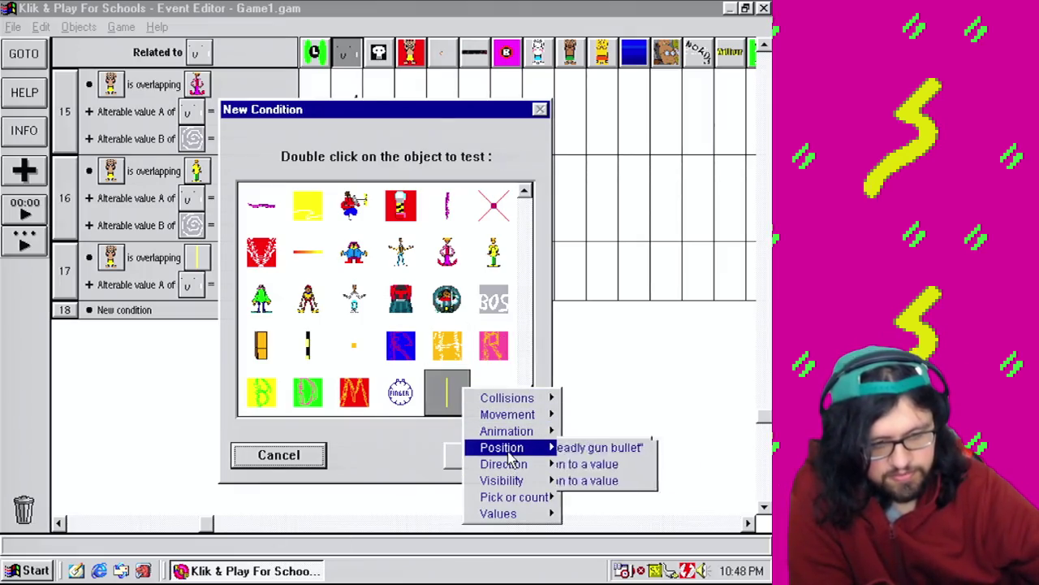
{"action": "left_click", "coordinate": [658, 463]}
Set the bullet's X test to greater than X("Arthur") - 12.
{"action": "left_click", "coordinate": [487, 255]}
{"action": "left_click", "coordinate": [548, 336]}
{"action": "left_click", "coordinate": [276, 293]}
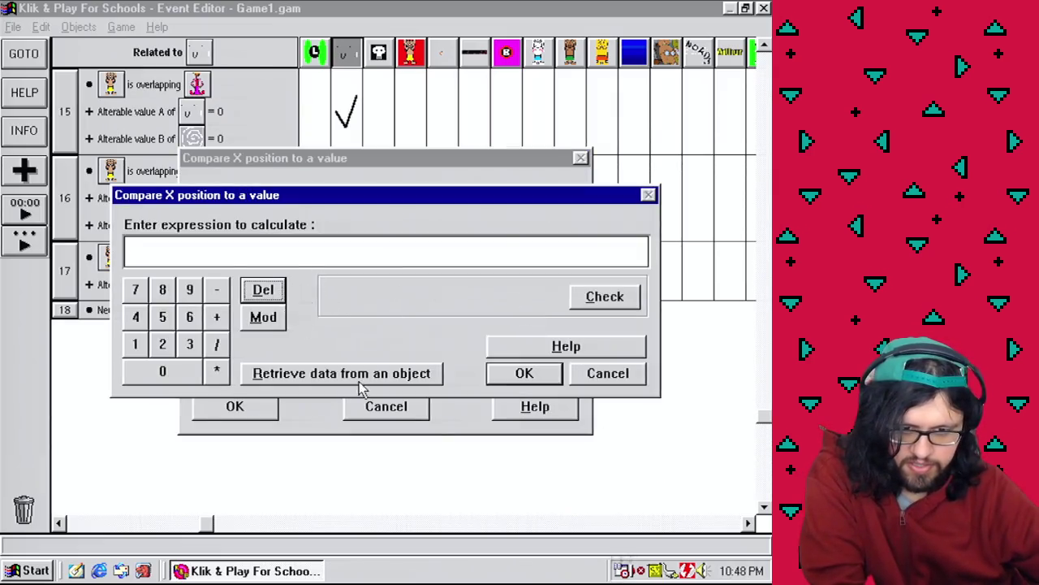
{"action": "left_click", "coordinate": [341, 373]}
{"action": "double_click", "coordinate": [272, 248]}
{"action": "mouse_move", "coordinate": [296, 256]}
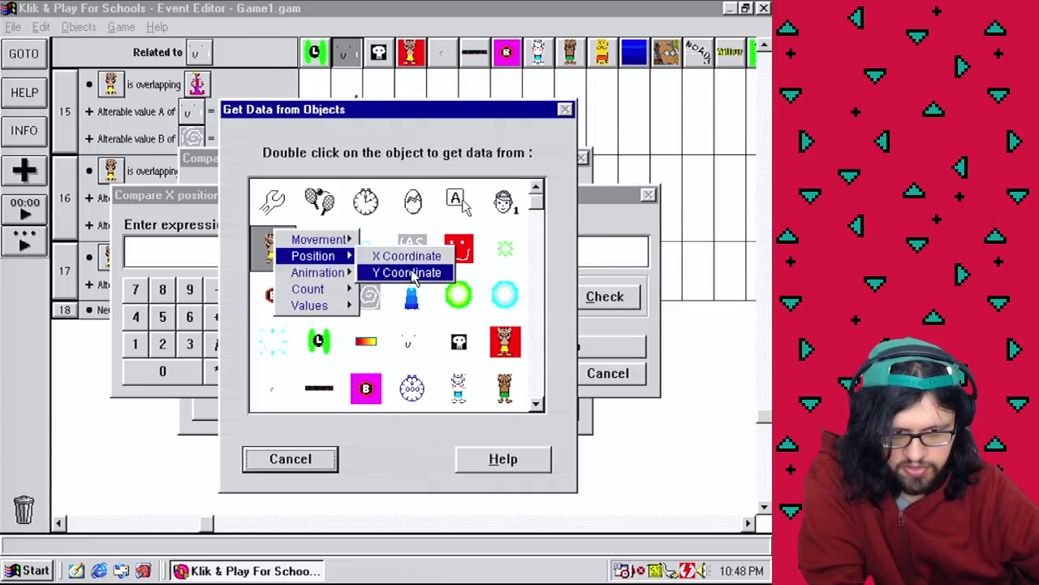
{"action": "left_click", "coordinate": [384, 256]}
{"action": "left_click", "coordinate": [219, 291]}
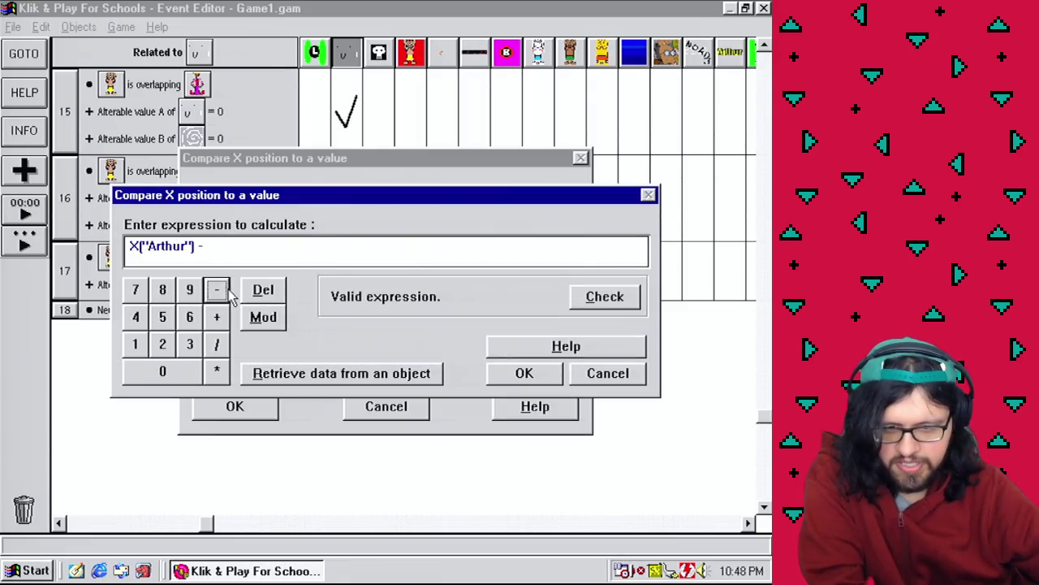
{"action": "left_click", "coordinate": [136, 344]}
{"action": "left_click", "coordinate": [162, 344]}
{"action": "left_click", "coordinate": [524, 372]}
{"action": "left_click", "coordinate": [235, 406]}
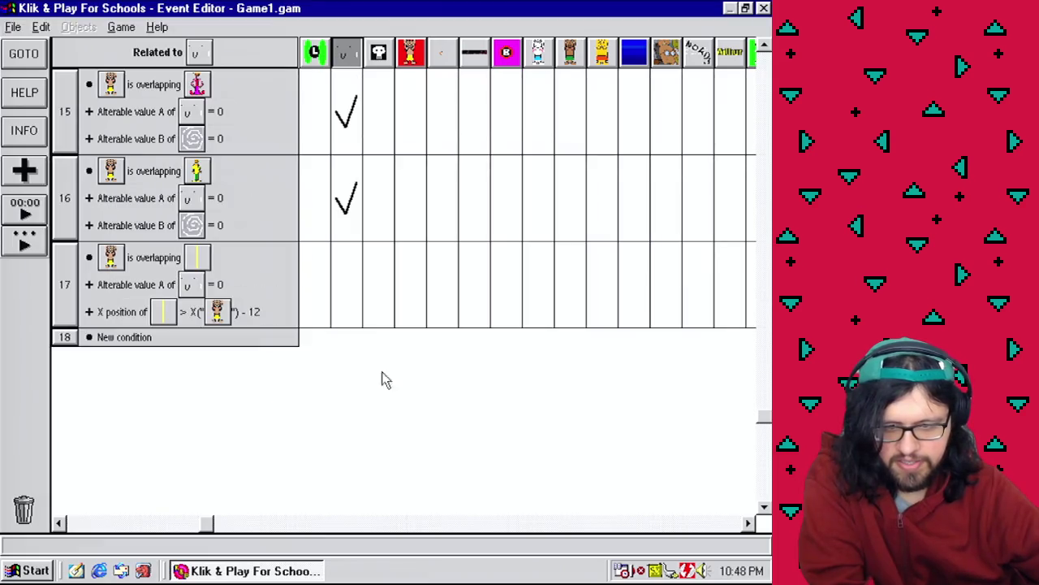
{"action": "left_click_drag", "start_coordinate": [761, 418], "coordinate": [766, 64]}
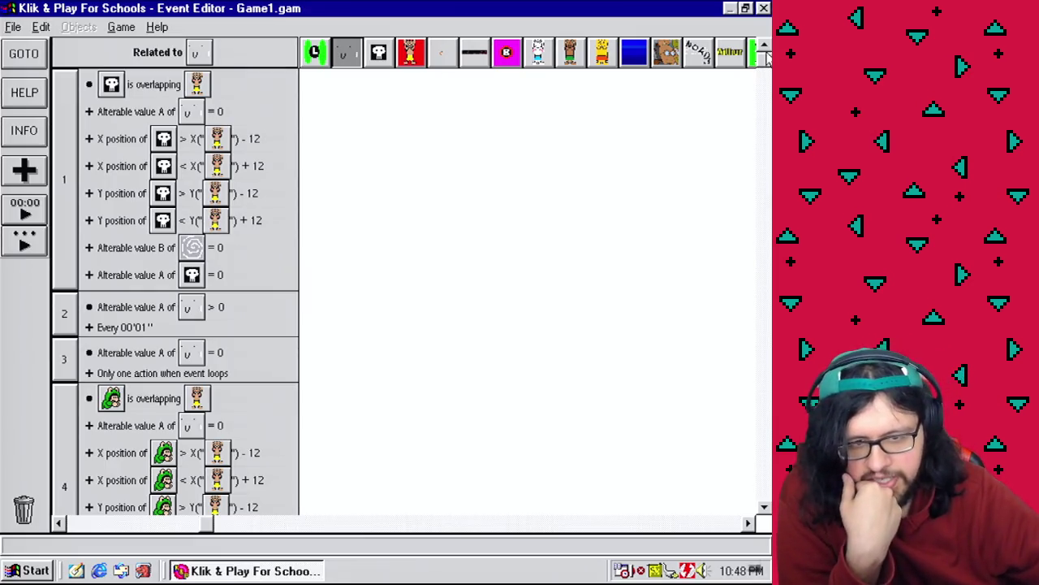
{"action": "left_click_drag", "start_coordinate": [766, 56], "coordinate": [763, 416]}
Duplicate the X condition and change it to less than X("Arthur") + 12.
{"action": "left_click_drag", "start_coordinate": [146, 345], "coordinate": [93, 310]}
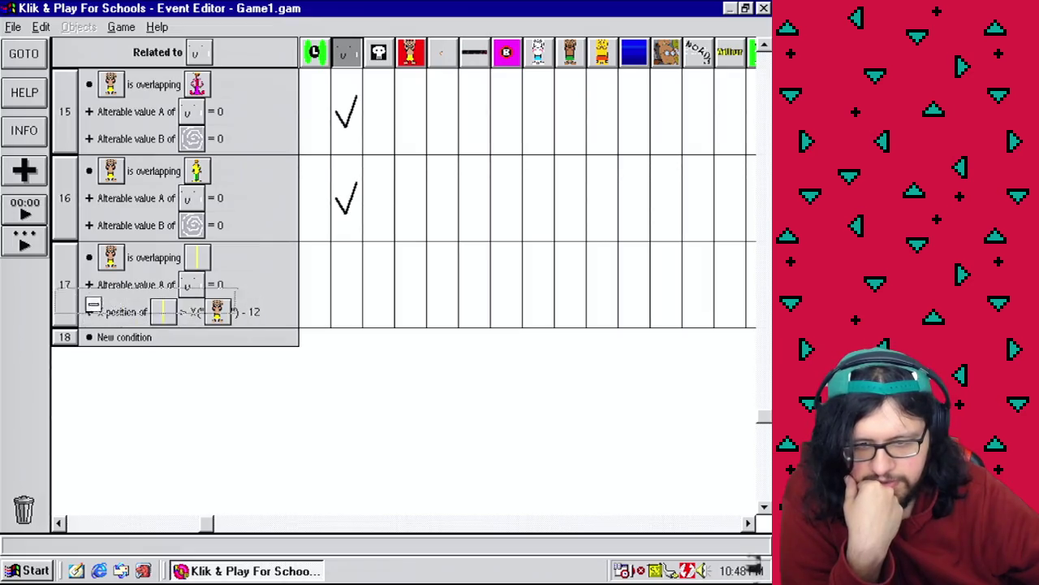
{"action": "right_click", "coordinate": [122, 337]}
{"action": "left_click", "coordinate": [138, 343]}
{"action": "left_click", "coordinate": [341, 258]}
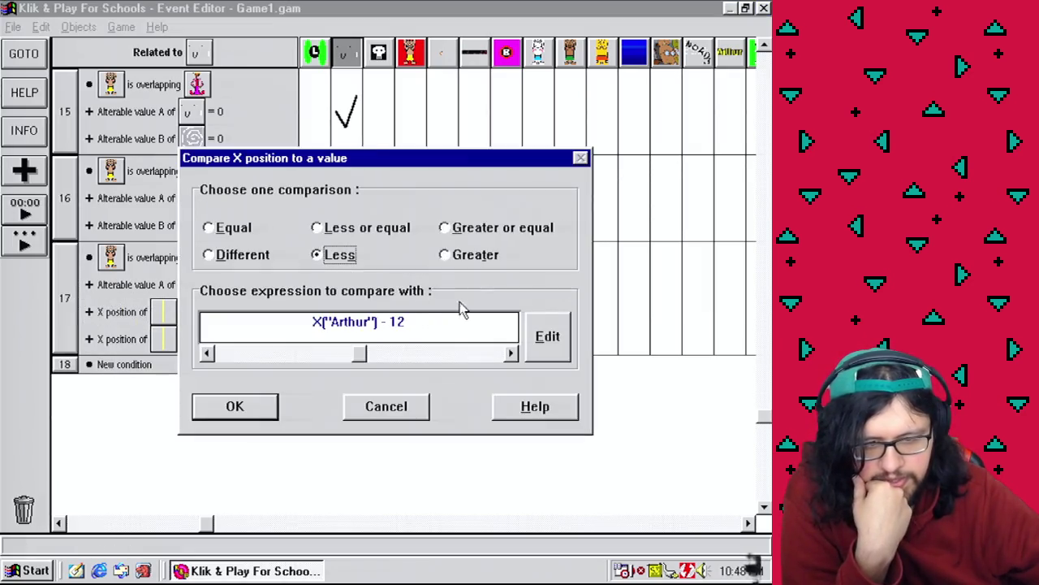
{"action": "key", "text": "BackSpace"}
{"action": "type", "text": "+"}
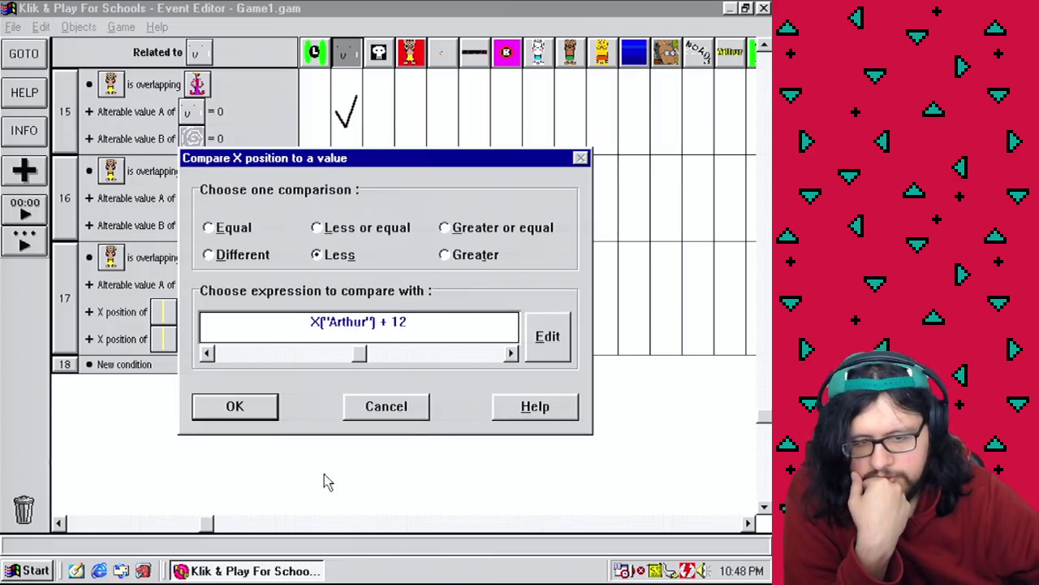
{"action": "left_click", "coordinate": [261, 410]}
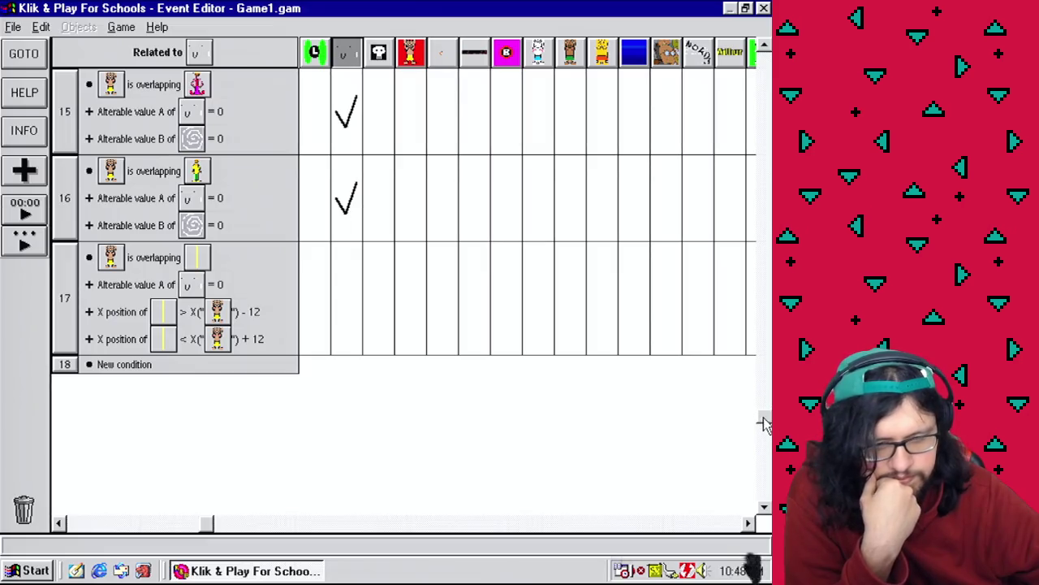
{"action": "left_click_drag", "start_coordinate": [764, 418], "coordinate": [764, 107]}
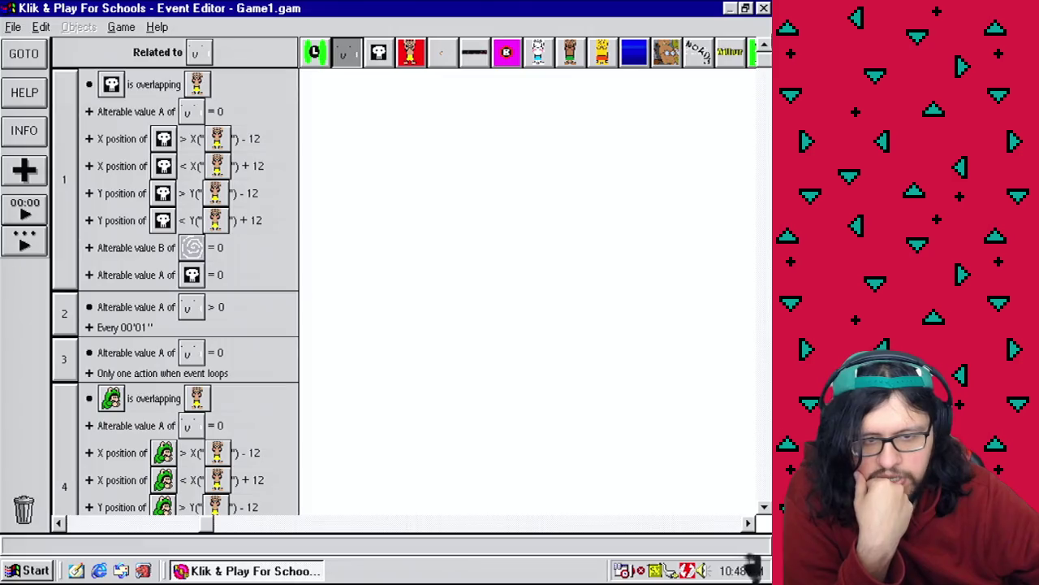
{"action": "left_click_drag", "start_coordinate": [764, 106], "coordinate": [763, 439]}
Add a Compare Y position condition on the gun bullet to event 17.
{"action": "right_click", "coordinate": [70, 233]}
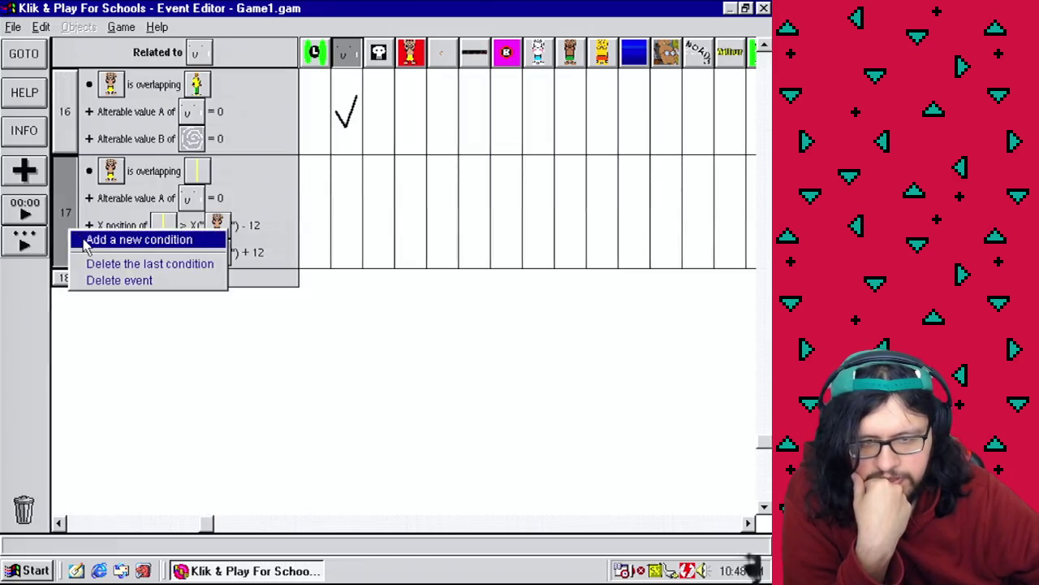
{"action": "left_click", "coordinate": [86, 240]}
{"action": "scroll", "coordinate": [543, 455], "scroll_direction": "down", "scroll_amount": 5}
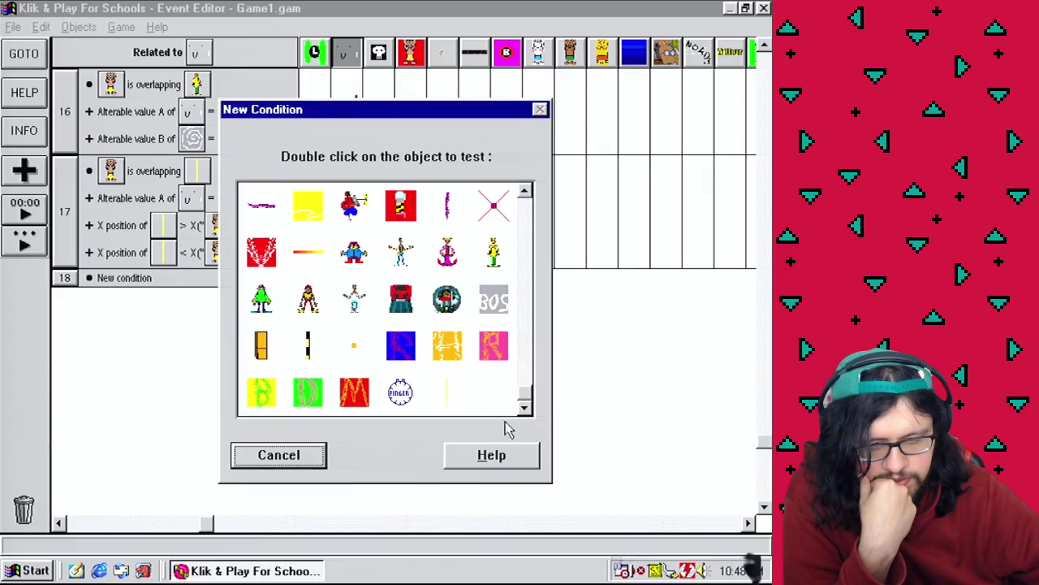
{"action": "right_click", "coordinate": [447, 388]}
{"action": "mouse_move", "coordinate": [524, 445]}
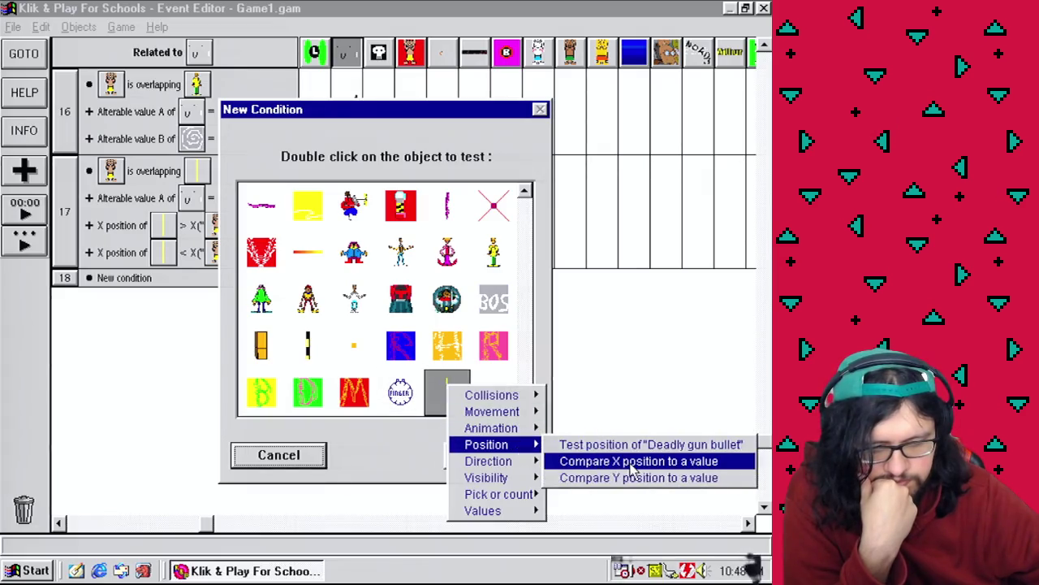
{"action": "left_click", "coordinate": [648, 477]}
Set the bullet's Y test to greater than Y("Arthur") - 12.
{"action": "left_click", "coordinate": [478, 256]}
{"action": "left_click", "coordinate": [547, 337]}
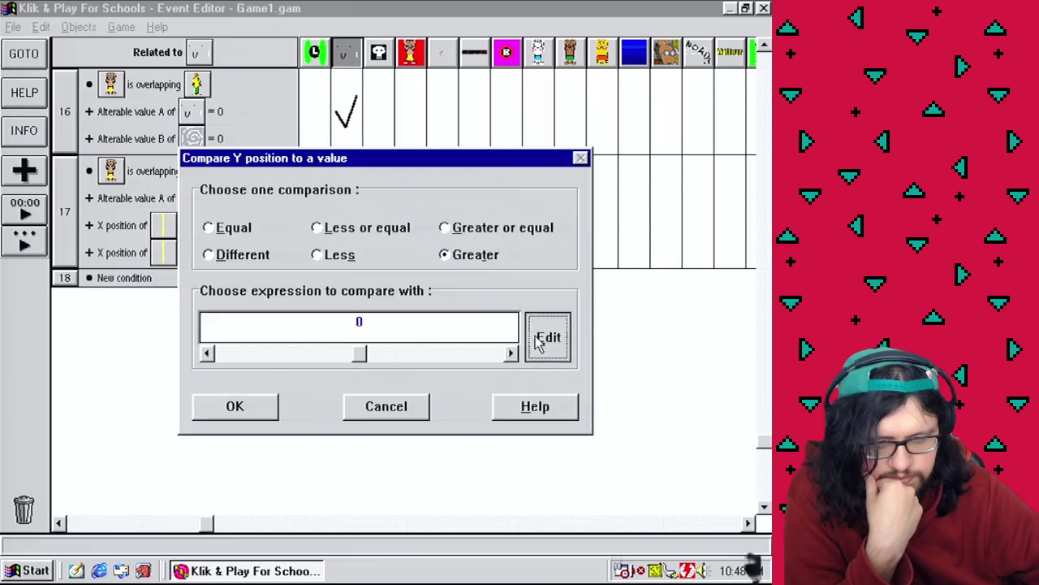
{"action": "left_click", "coordinate": [388, 375]}
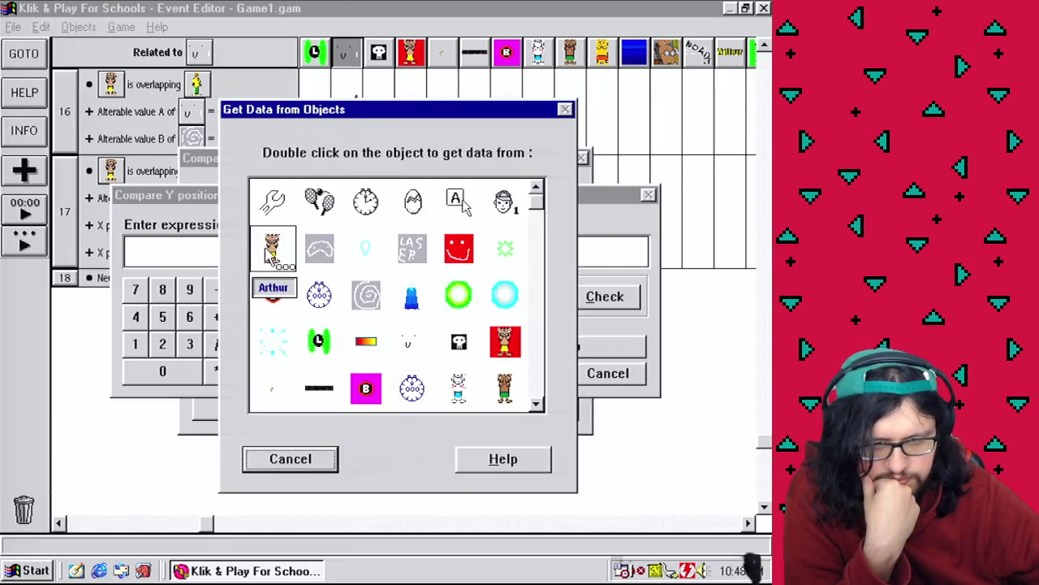
{"action": "right_click", "coordinate": [268, 257]}
{"action": "mouse_move", "coordinate": [325, 276]}
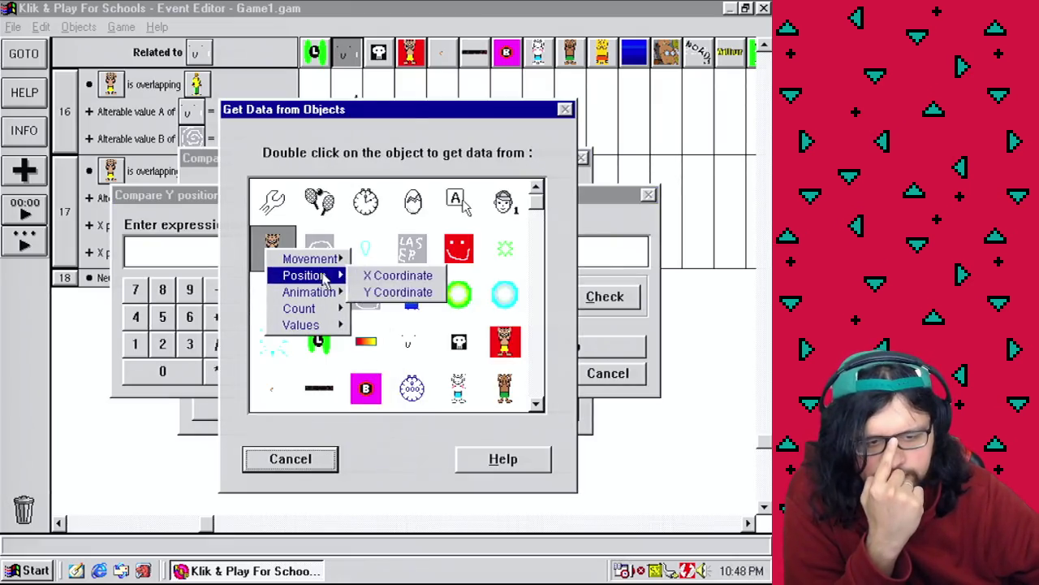
{"action": "left_click", "coordinate": [392, 292]}
{"action": "left_click", "coordinate": [216, 290]}
{"action": "left_click", "coordinate": [136, 343]}
{"action": "left_click", "coordinate": [164, 345]}
{"action": "left_click", "coordinate": [536, 376]}
{"action": "left_click", "coordinate": [270, 409]}
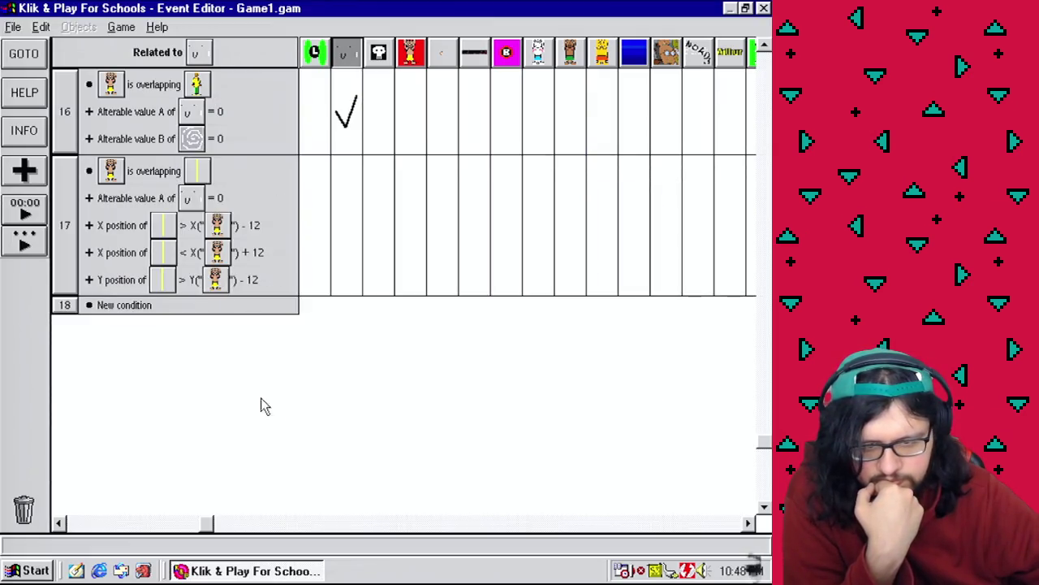
Duplicate the Y condition and change it to less than Y("Arthur") + 12.
{"action": "left_click_drag", "start_coordinate": [69, 276], "coordinate": [69, 303]}
{"action": "right_click", "coordinate": [120, 307]}
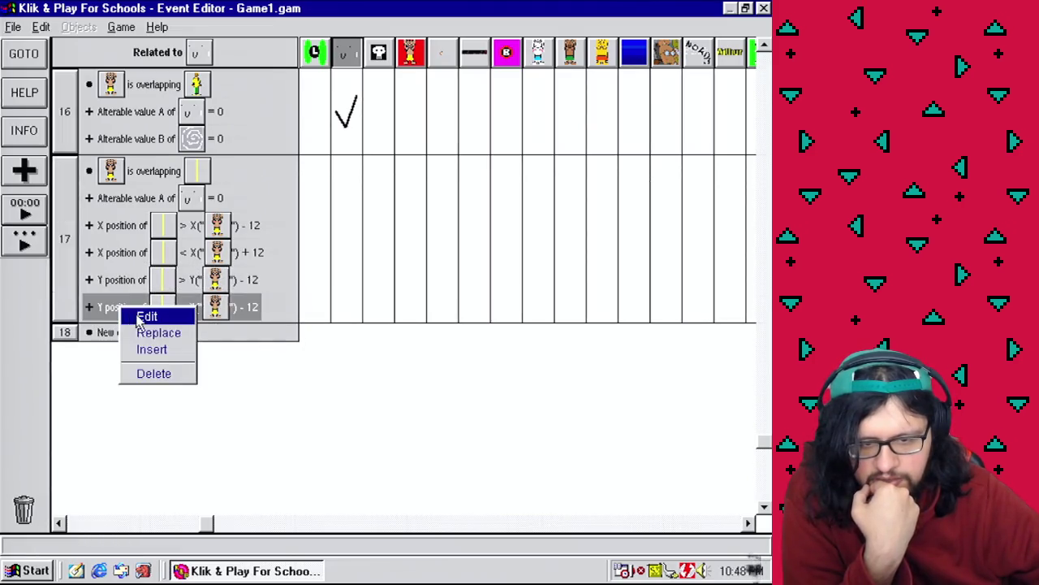
{"action": "left_click", "coordinate": [140, 315]}
{"action": "left_click", "coordinate": [316, 254]}
{"action": "left_click", "coordinate": [380, 321]}
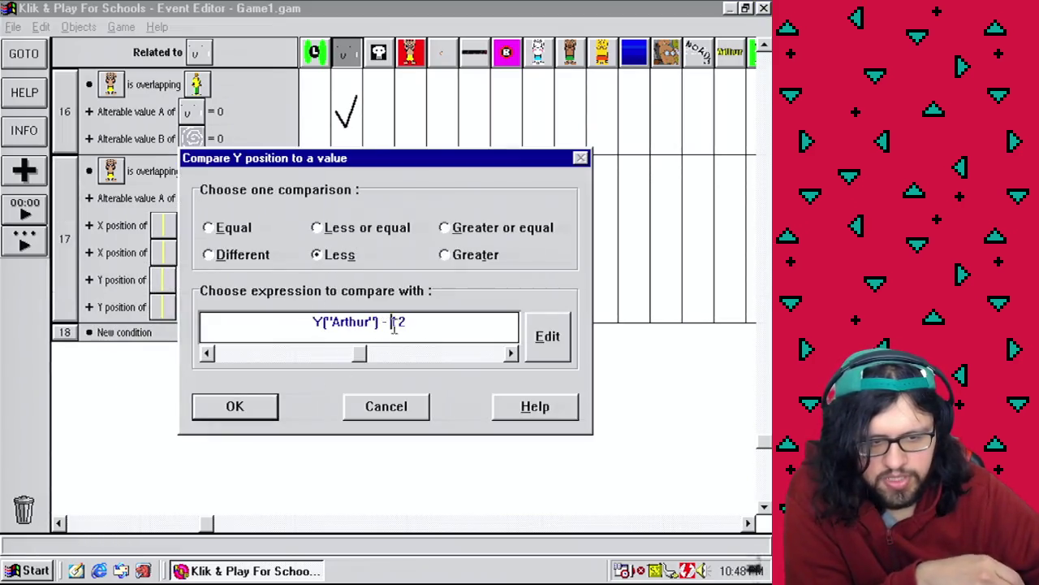
{"action": "key", "text": "Delete"}
{"action": "type", "text": "+"}
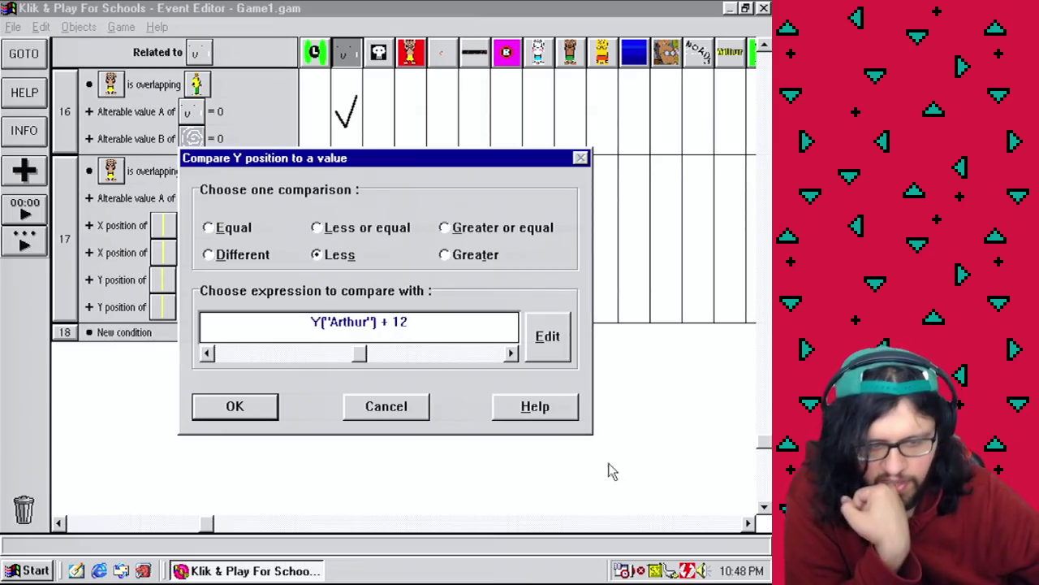
{"action": "left_click", "coordinate": [226, 407]}
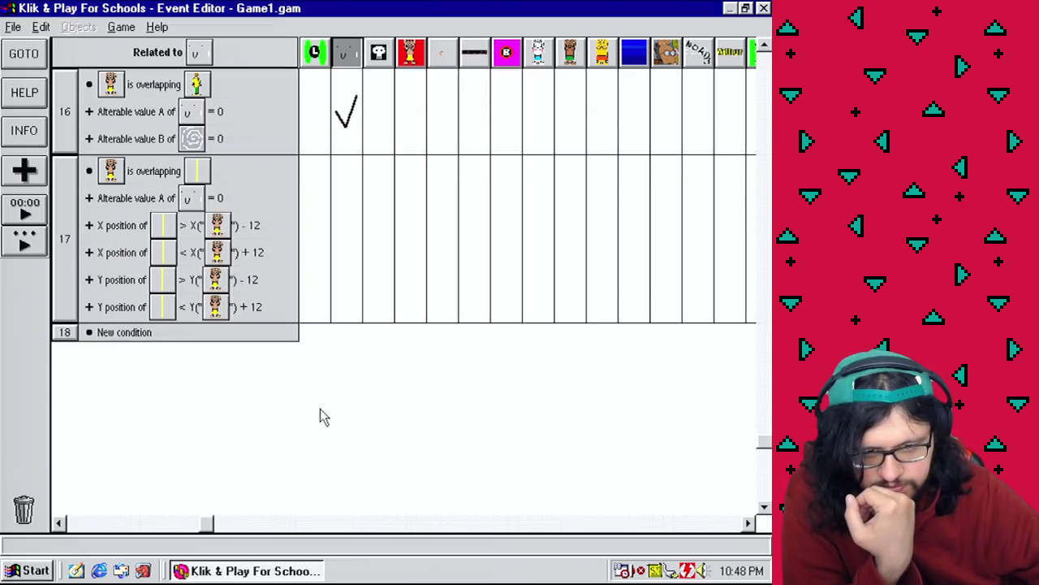
{"action": "left_click_drag", "start_coordinate": [763, 457], "coordinate": [763, 57]}
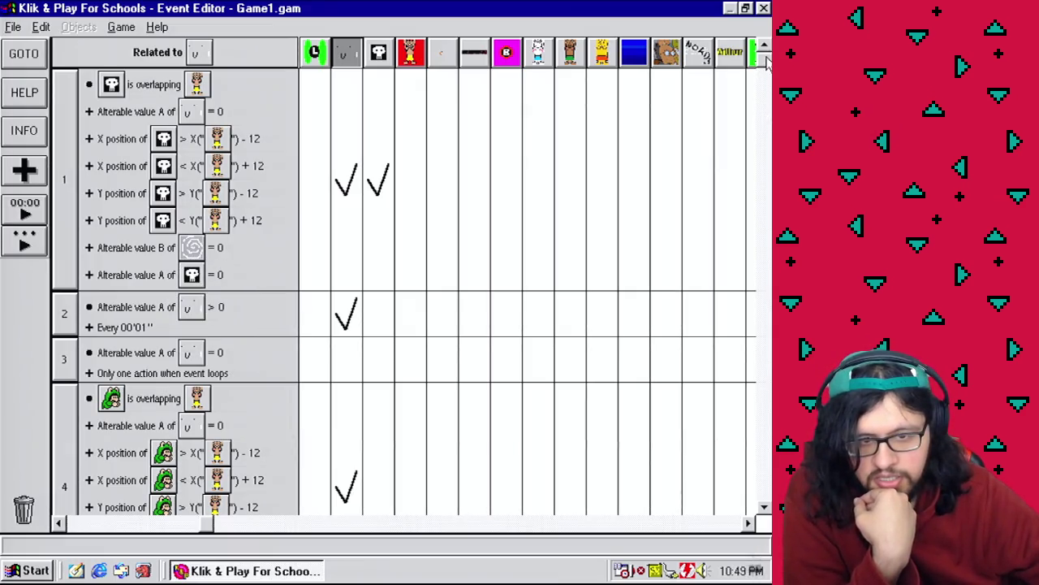
{"action": "left_click_drag", "start_coordinate": [766, 64], "coordinate": [763, 441]}
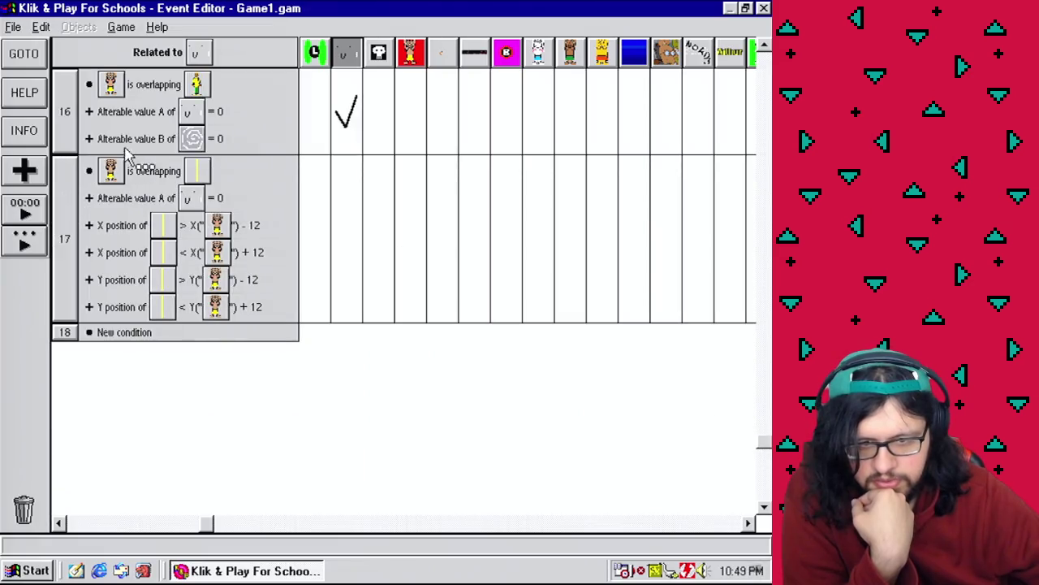
{"action": "left_click", "coordinate": [78, 202]}
{"action": "left_click_drag", "start_coordinate": [193, 528], "coordinate": [41, 542]}
{"action": "left_click_drag", "start_coordinate": [763, 441], "coordinate": [764, 64]}
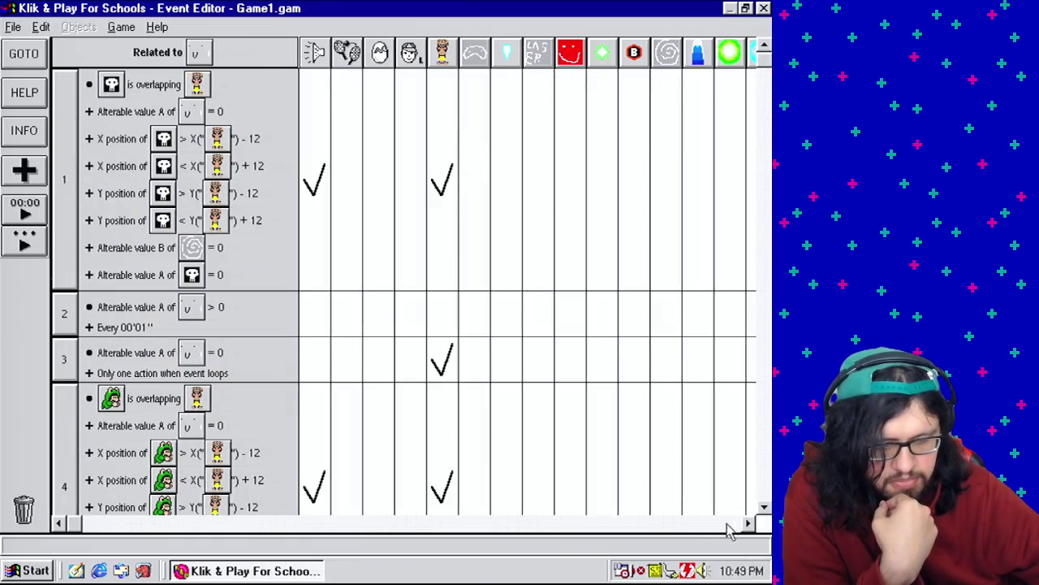
{"action": "left_click", "coordinate": [715, 527]}
{"action": "left_click", "coordinate": [712, 528]}
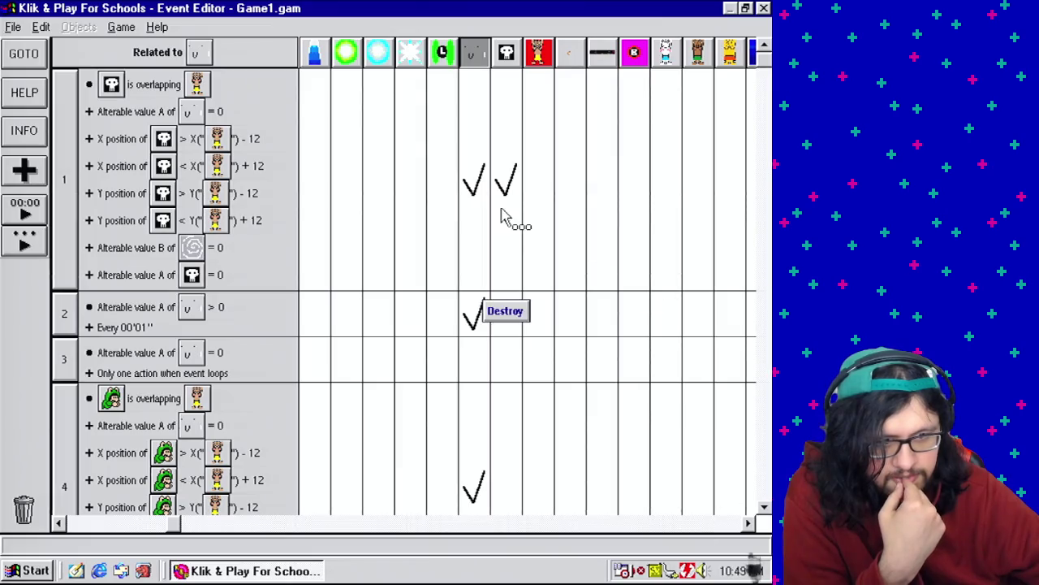
{"action": "left_click", "coordinate": [704, 526]}
{"action": "left_click", "coordinate": [707, 527]}
{"action": "left_click", "coordinate": [710, 528]}
{"action": "left_click", "coordinate": [715, 529]}
{"action": "left_click", "coordinate": [715, 529]}
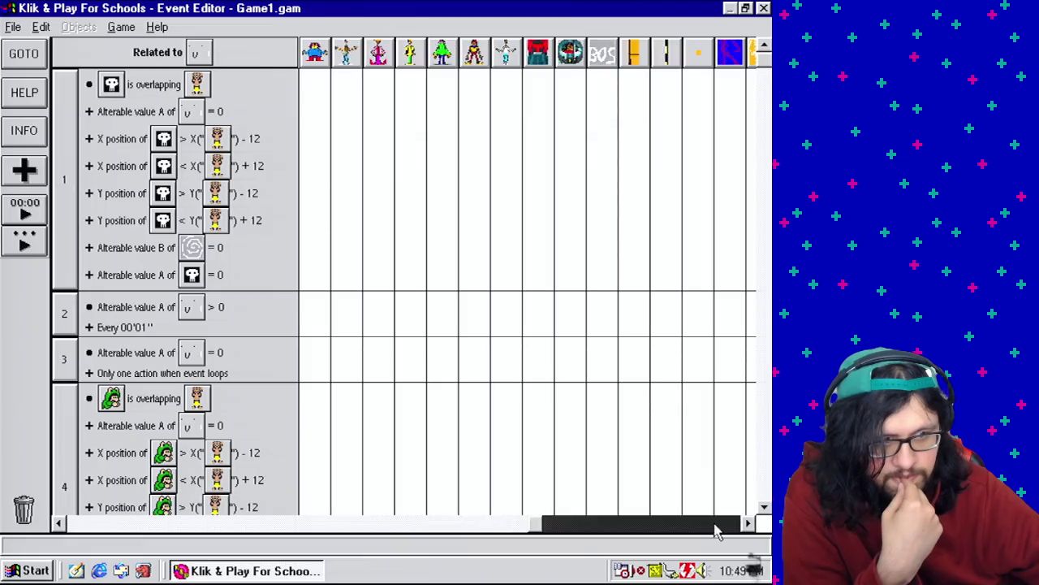
{"action": "left_click", "coordinate": [715, 529]}
{"action": "left_click", "coordinate": [715, 530]}
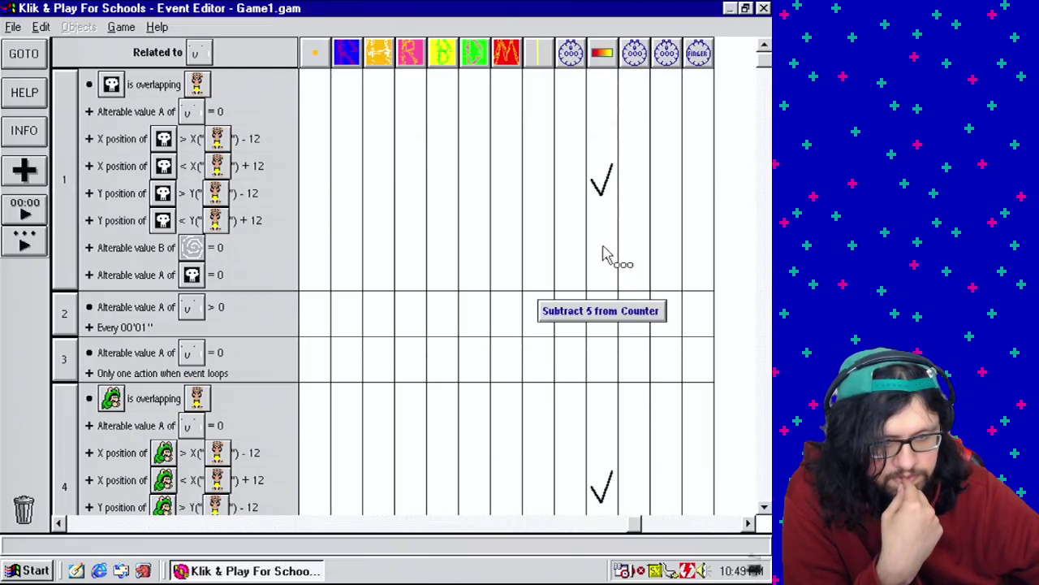
{"action": "left_click_drag", "start_coordinate": [631, 527], "coordinate": [157, 524]}
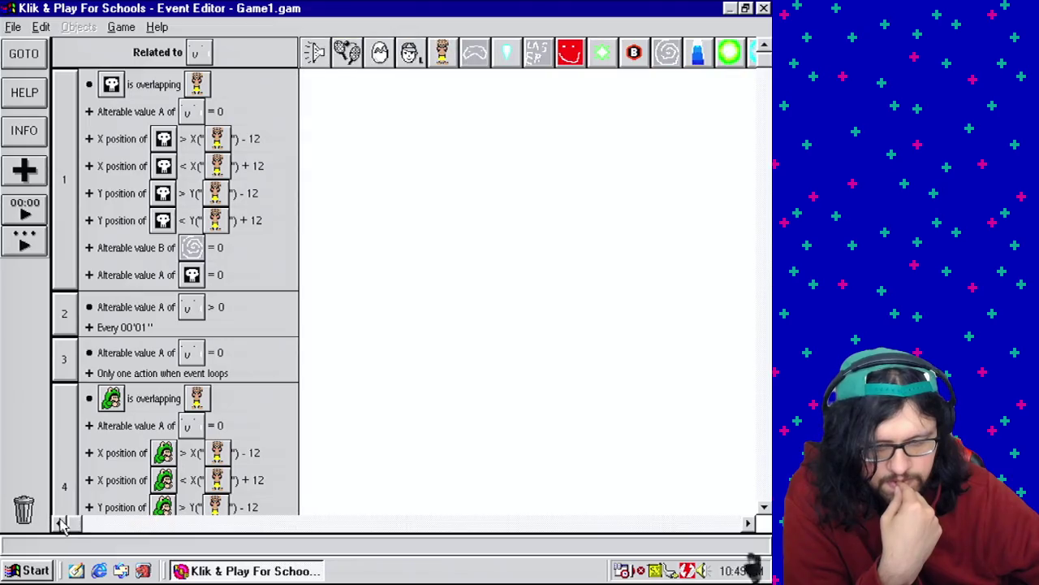
{"action": "left_click_drag", "start_coordinate": [767, 69], "coordinate": [763, 439]}
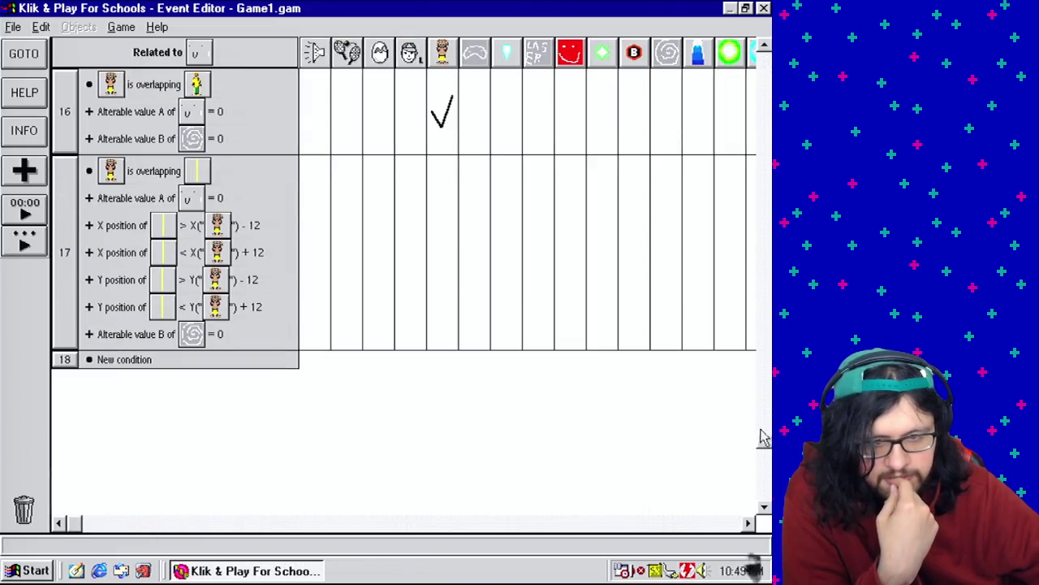
Make event 17 destroy the gun bullet.
{"action": "right_click", "coordinate": [444, 201]}
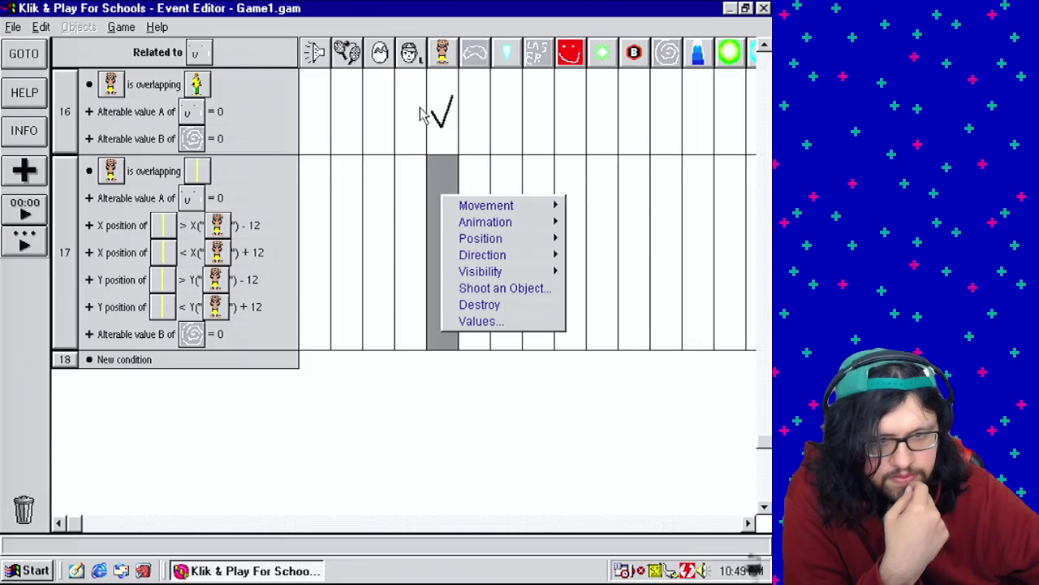
{"action": "left_click", "coordinate": [479, 305]}
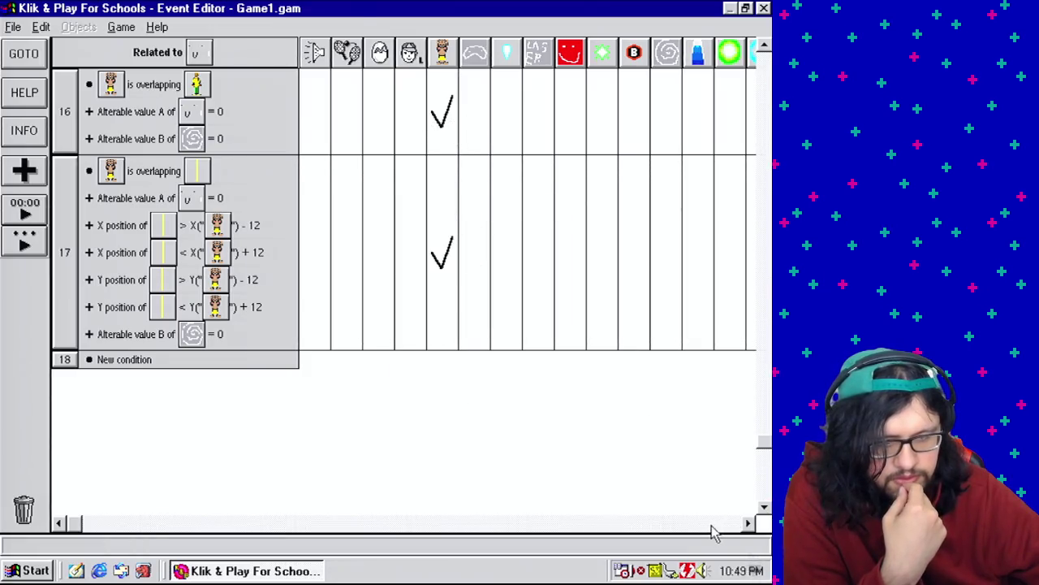
{"action": "left_click", "coordinate": [711, 525]}
{"action": "left_click_drag", "start_coordinate": [599, 139], "coordinate": [602, 252]}
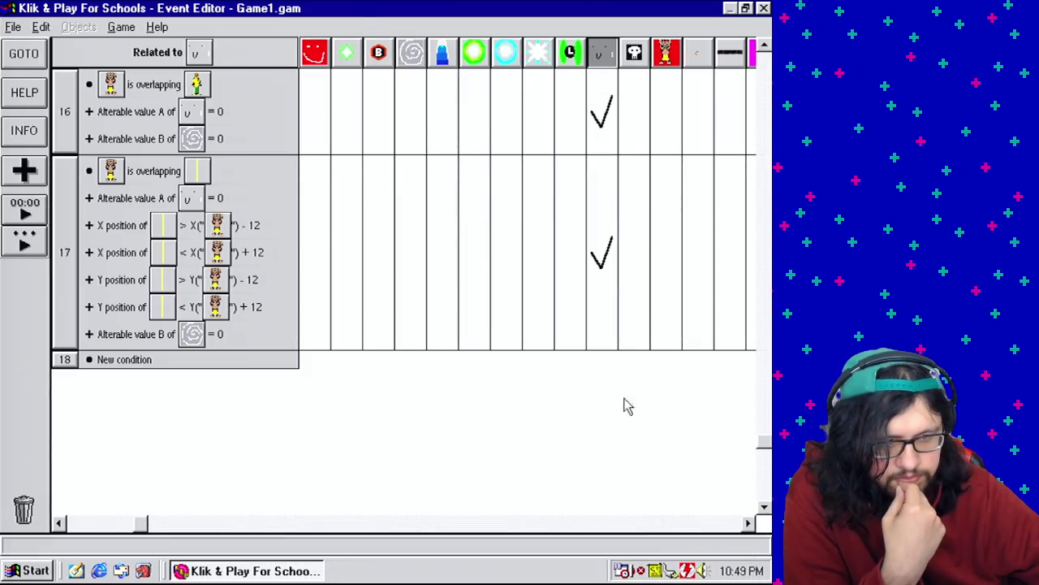
{"action": "left_click", "coordinate": [679, 525]}
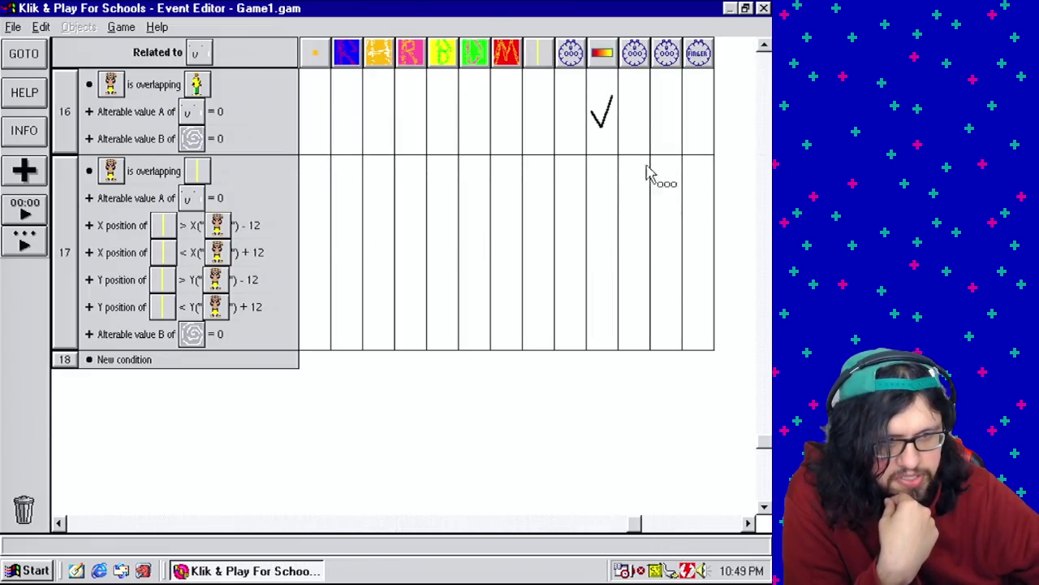
Change event 17's HP counter action from subtract 15 to subtract 5.
{"action": "double_click", "coordinate": [607, 236]}
{"action": "right_click", "coordinate": [358, 231]}
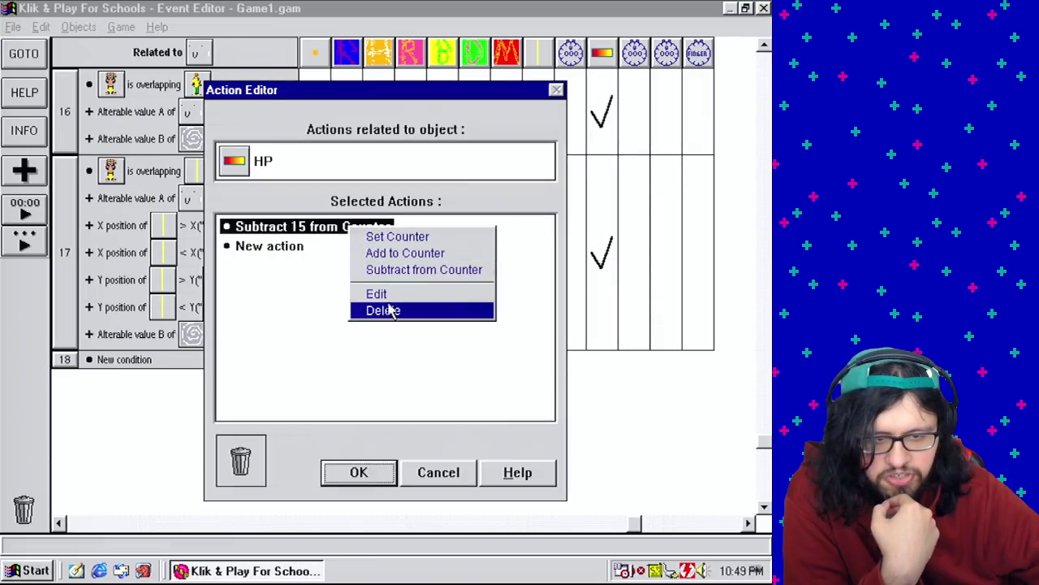
{"action": "left_click", "coordinate": [388, 296]}
{"action": "type", "text": "5"}
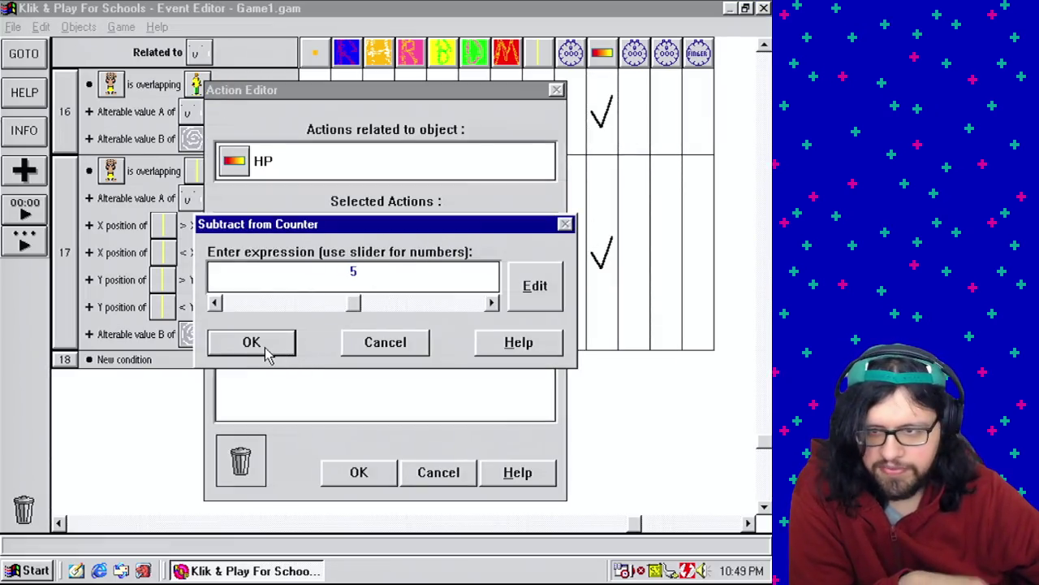
{"action": "left_click", "coordinate": [252, 343]}
{"action": "left_click", "coordinate": [381, 478]}
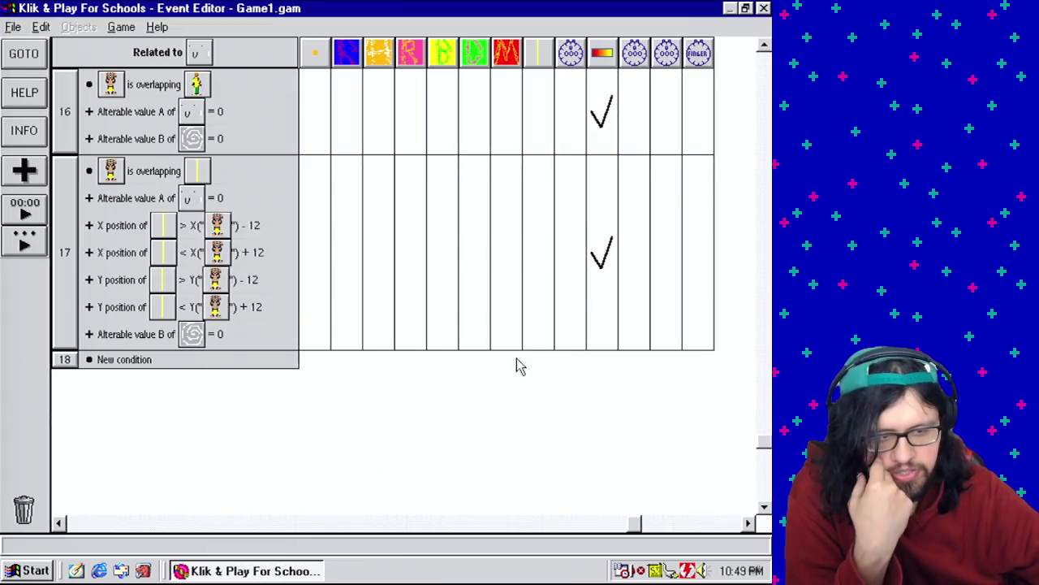
{"action": "left_click", "coordinate": [12, 26]}
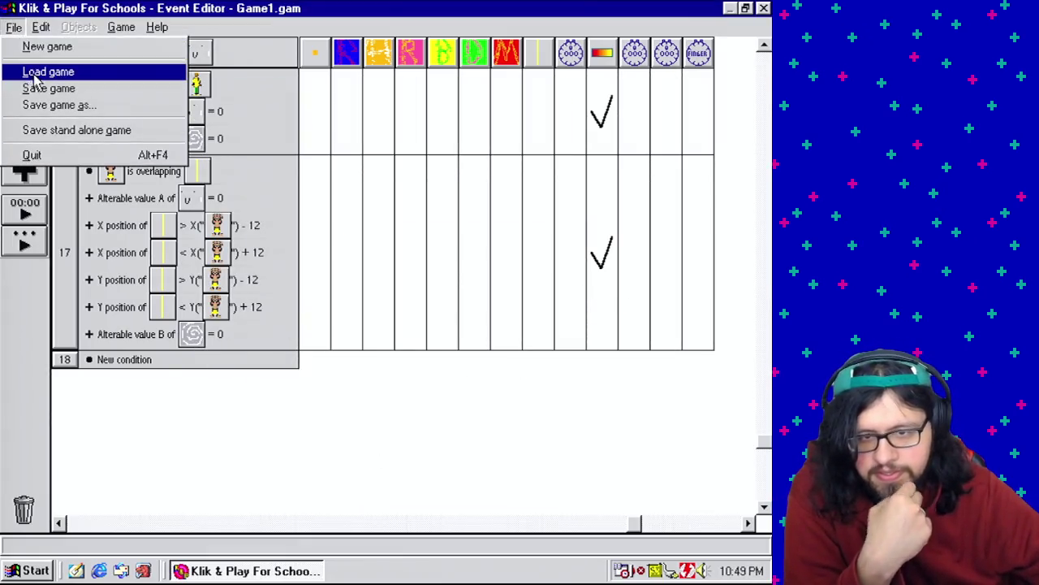
Save the game and bring the other level's events up, starting at the Every 02''00 timer.
{"action": "left_click", "coordinate": [39, 96]}
{"action": "left_click", "coordinate": [294, 453]}
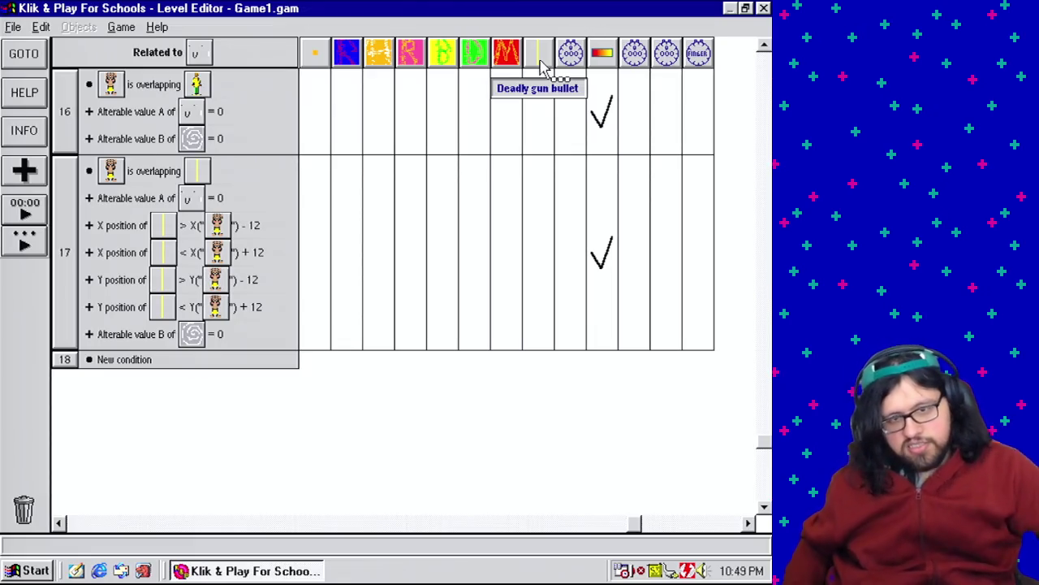
{"action": "left_click_drag", "start_coordinate": [642, 526], "coordinate": [146, 534]}
{"action": "scroll", "coordinate": [754, 150], "scroll_direction": "up", "scroll_amount": 10}
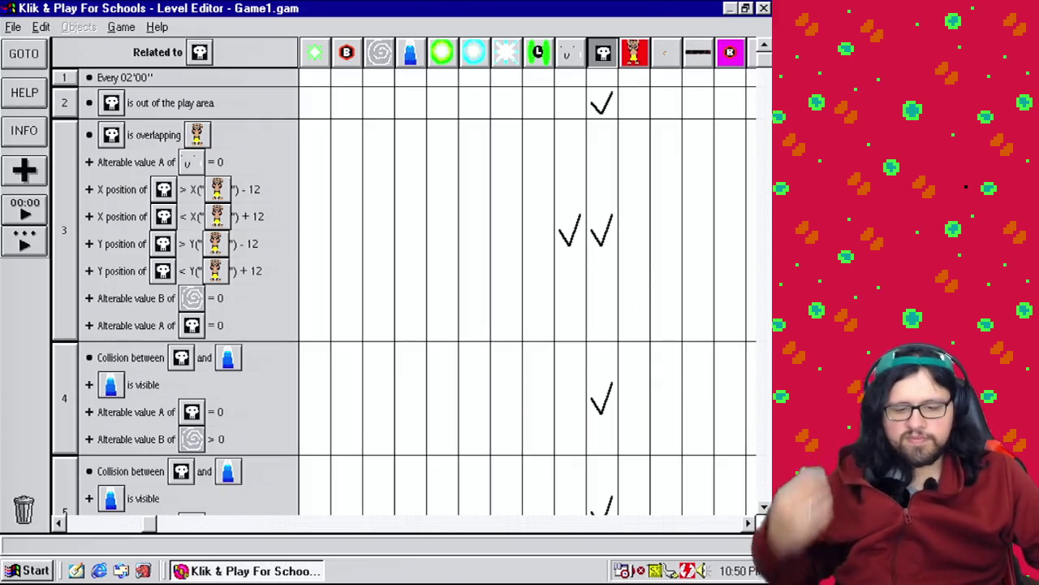
{"action": "left_click", "coordinate": [763, 506]}
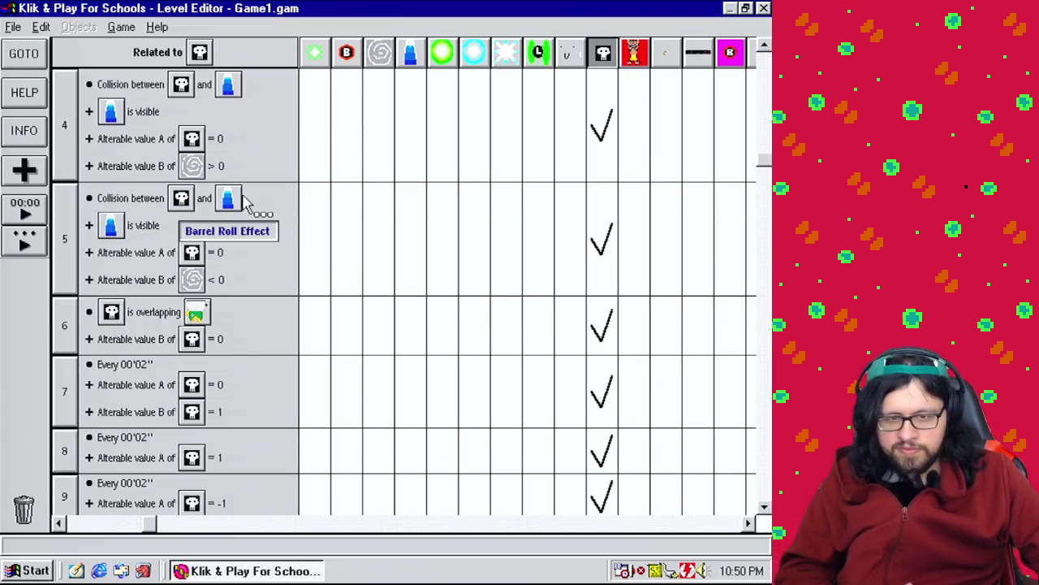
{"action": "left_click", "coordinate": [763, 47]}
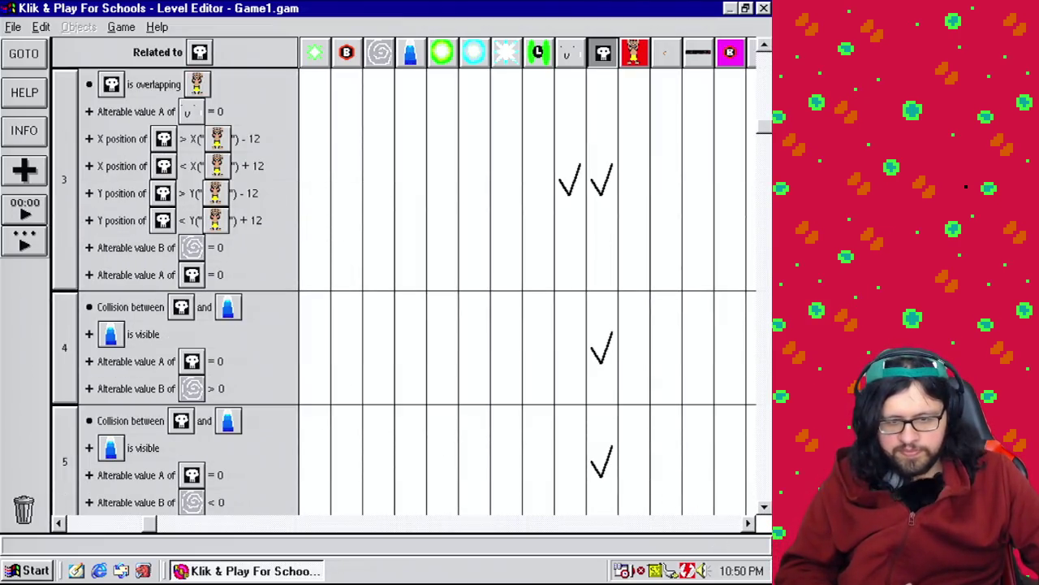
{"action": "left_click", "coordinate": [764, 506]}
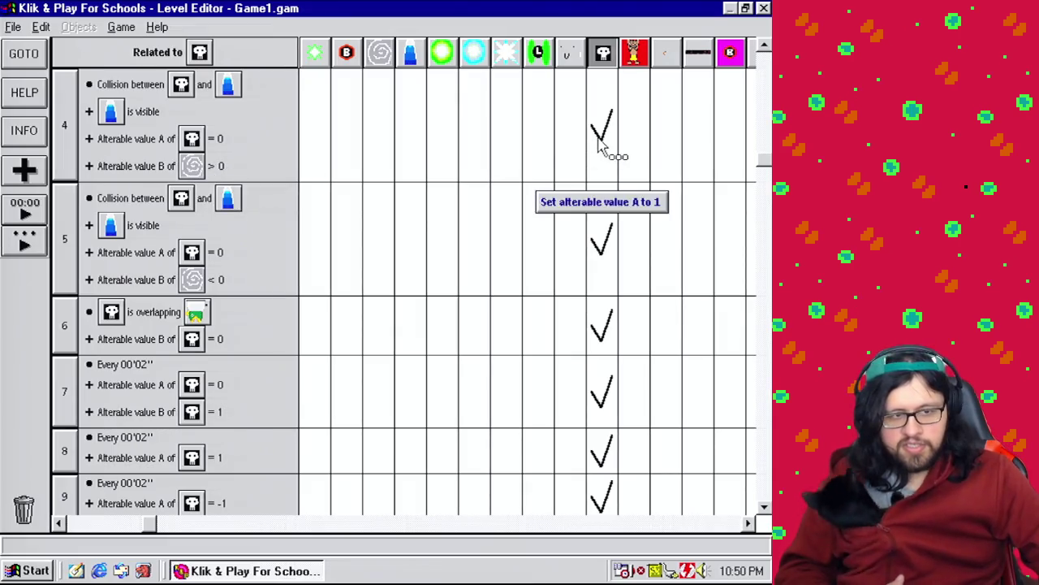
{"action": "mouse_move", "coordinate": [592, 98]}
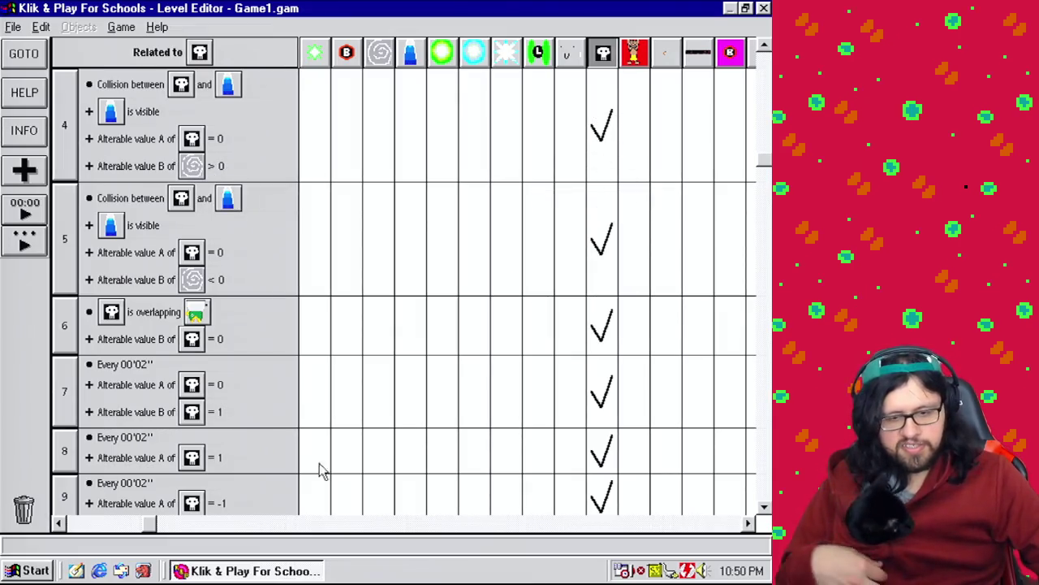
{"action": "mouse_move", "coordinate": [155, 529]}
{"action": "left_mouse_down"}
{"action": "mouse_move", "coordinate": [92, 528]}
{"action": "mouse_move", "coordinate": [70, 541]}
{"action": "left_mouse_up"}
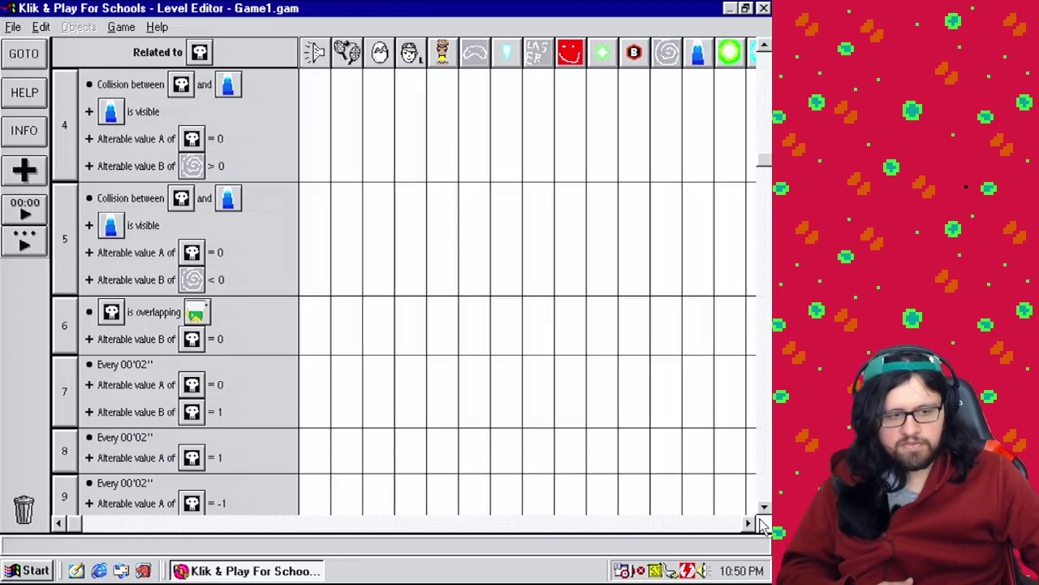
{"action": "left_click", "coordinate": [748, 523]}
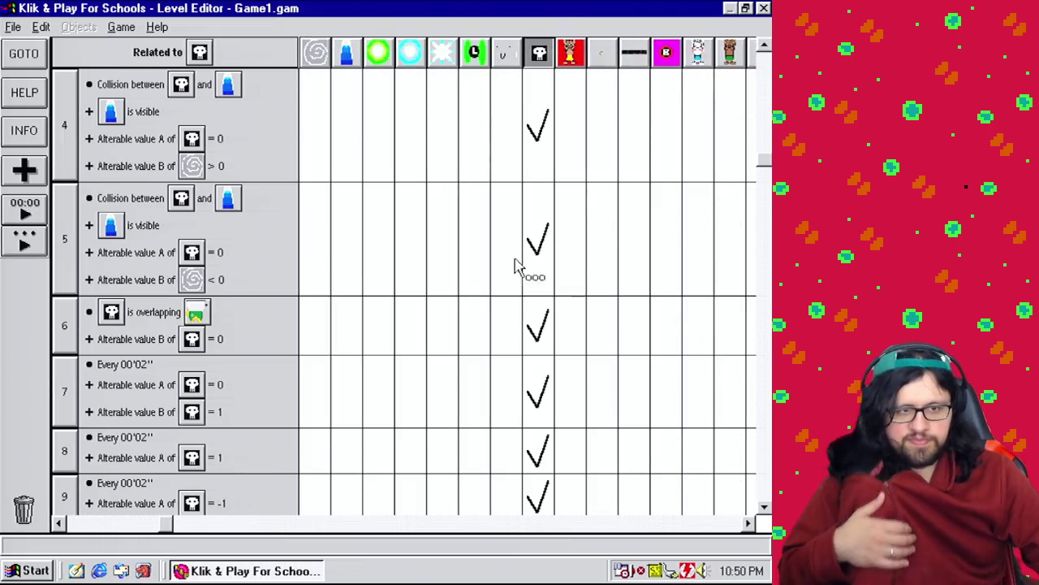
{"action": "mouse_move", "coordinate": [546, 198]}
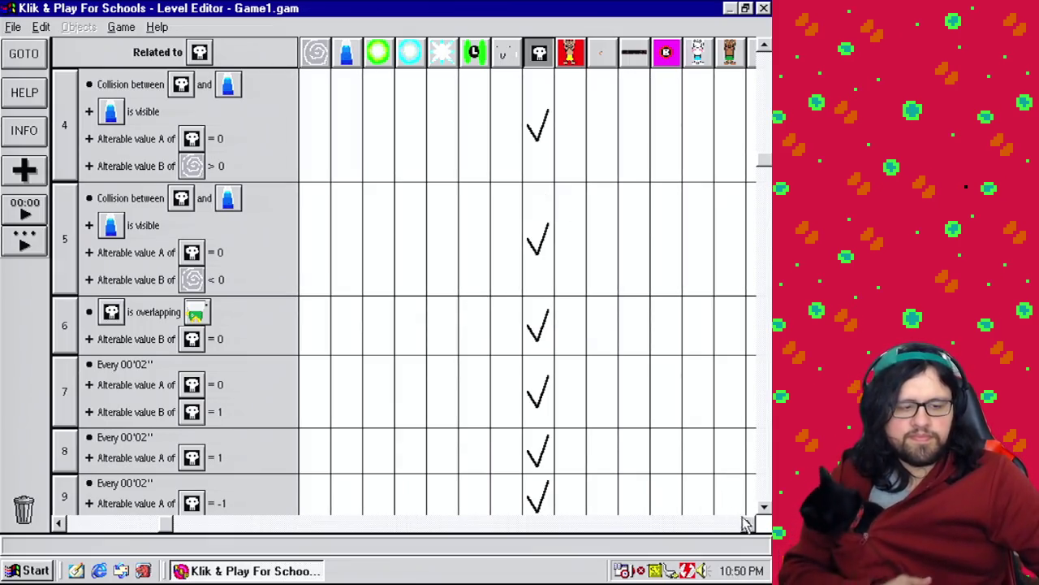
{"action": "left_click", "coordinate": [750, 524]}
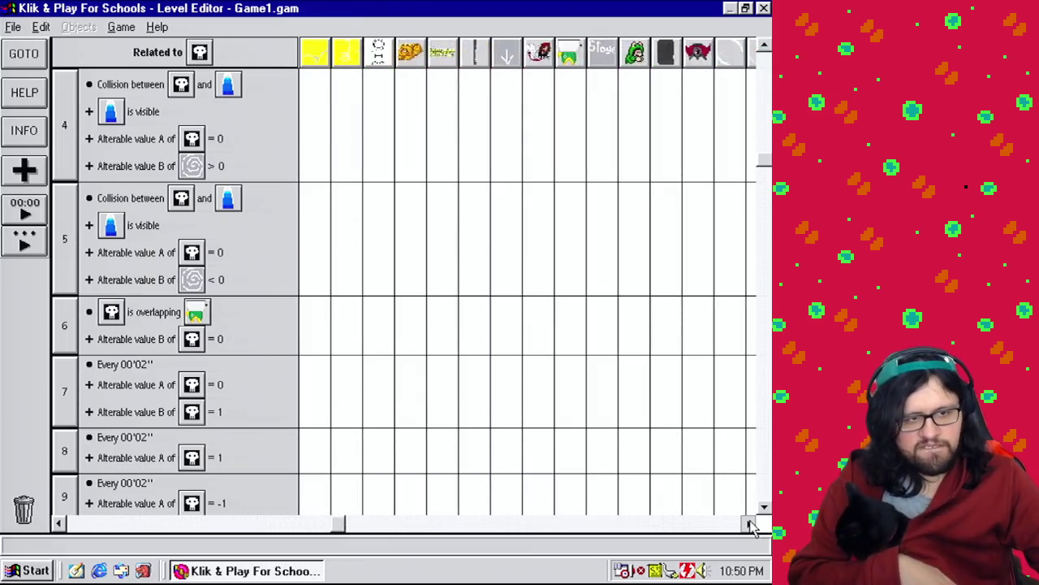
{"action": "mouse_move", "coordinate": [749, 524]}
{"action": "left_mouse_down"}
{"action": "mouse_move", "coordinate": [449, 553]}
{"action": "mouse_move", "coordinate": [398, 524]}
{"action": "mouse_move", "coordinate": [320, 515]}
{"action": "mouse_move", "coordinate": [322, 504]}
{"action": "mouse_move", "coordinate": [323, 524]}
{"action": "mouse_move", "coordinate": [213, 526]}
{"action": "left_mouse_up"}
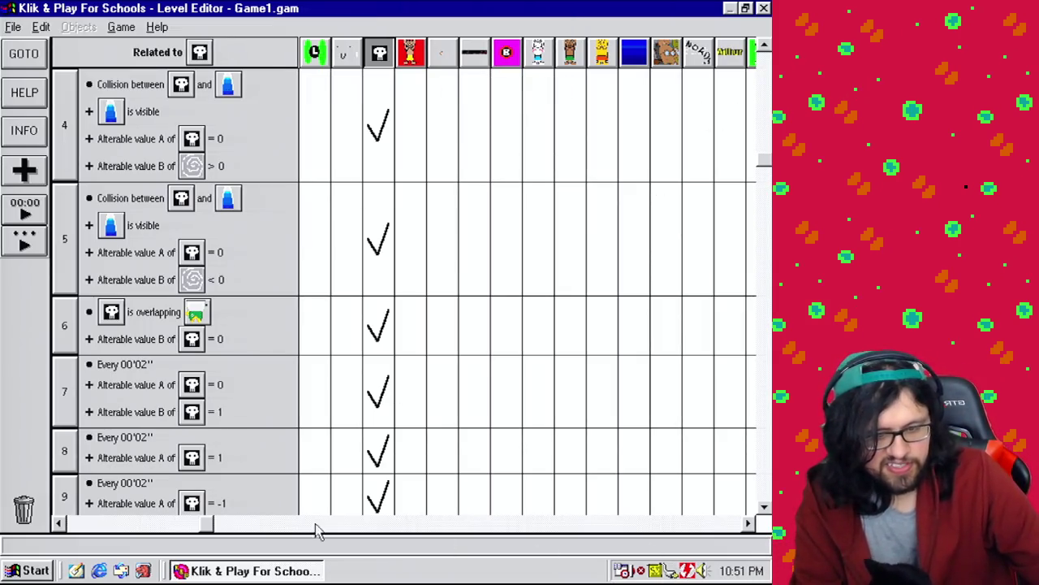
{"action": "left_click_drag", "start_coordinate": [208, 527], "coordinate": [169, 528]}
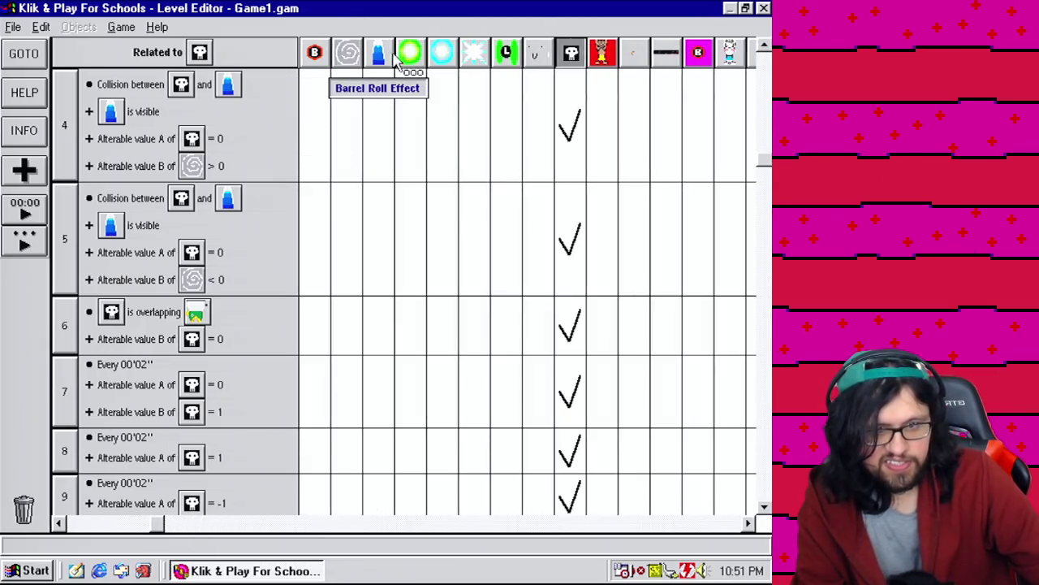
{"action": "left_click", "coordinate": [379, 54]}
{"action": "left_click_drag", "start_coordinate": [387, 76], "coordinate": [378, 96]}
{"action": "left_click", "coordinate": [763, 414]}
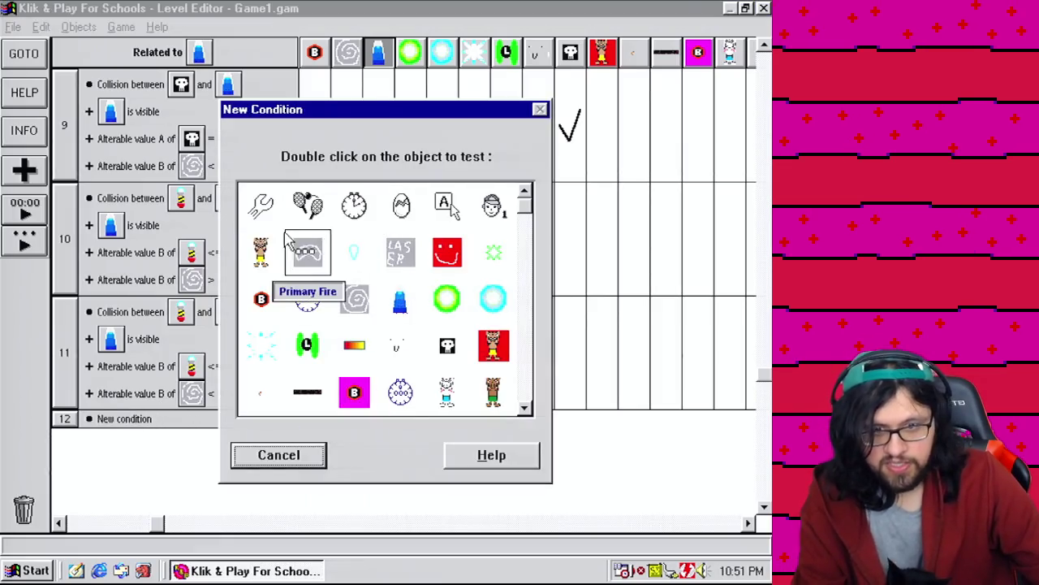
{"action": "scroll", "coordinate": [524, 325], "scroll_direction": "down", "scroll_amount": 5}
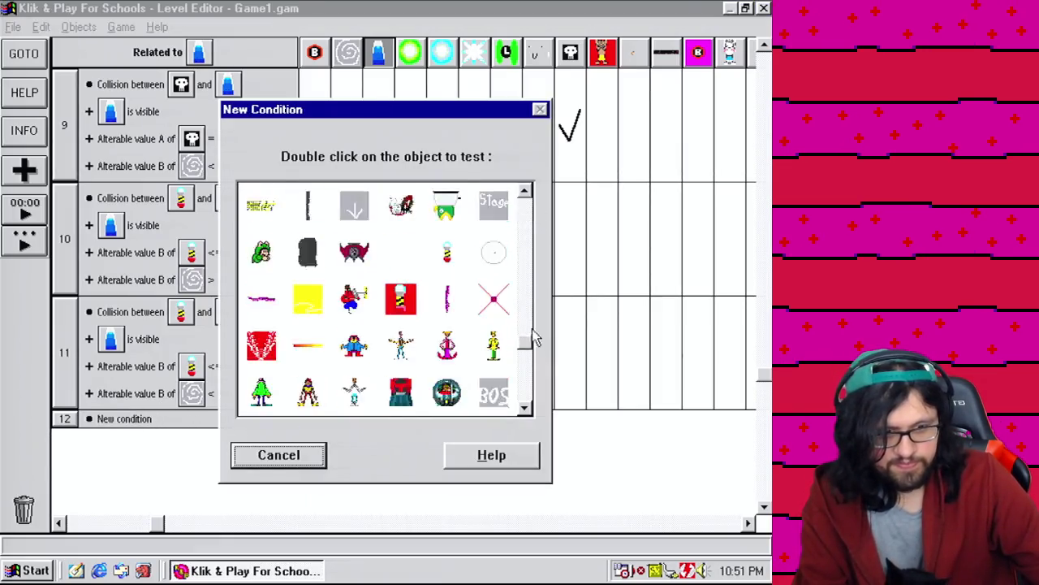
{"action": "double_click", "coordinate": [447, 393]}
{"action": "mouse_move", "coordinate": [447, 400]}
{"action": "left_click", "coordinate": [645, 417]}
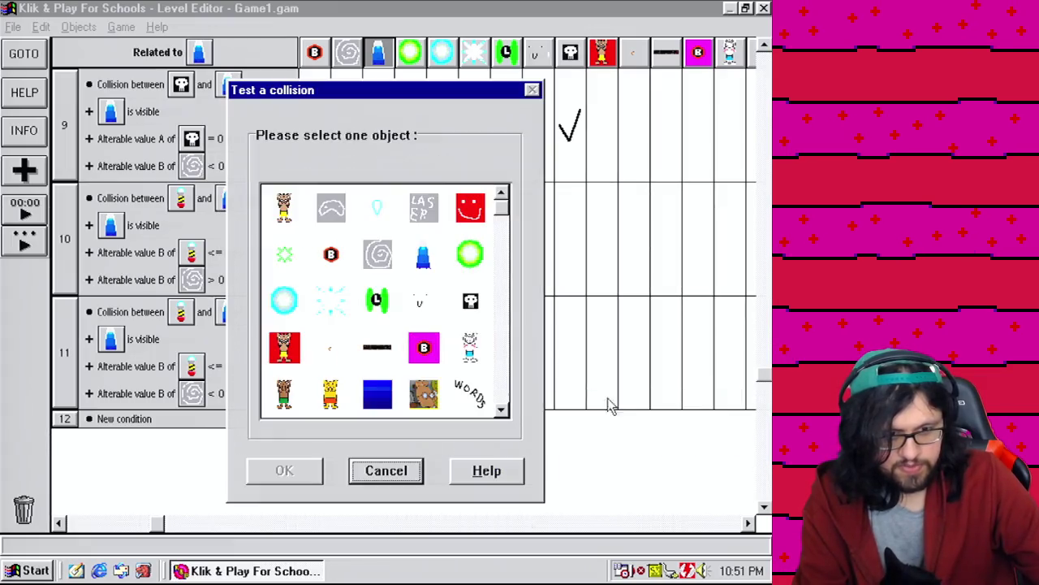
{"action": "double_click", "coordinate": [427, 260]}
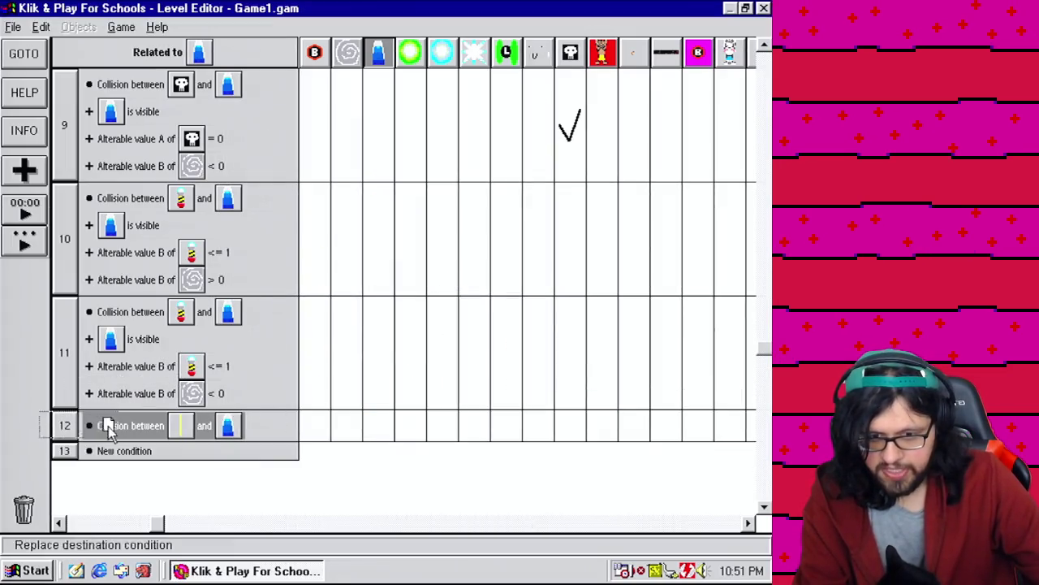
{"action": "right_click", "coordinate": [71, 446]}
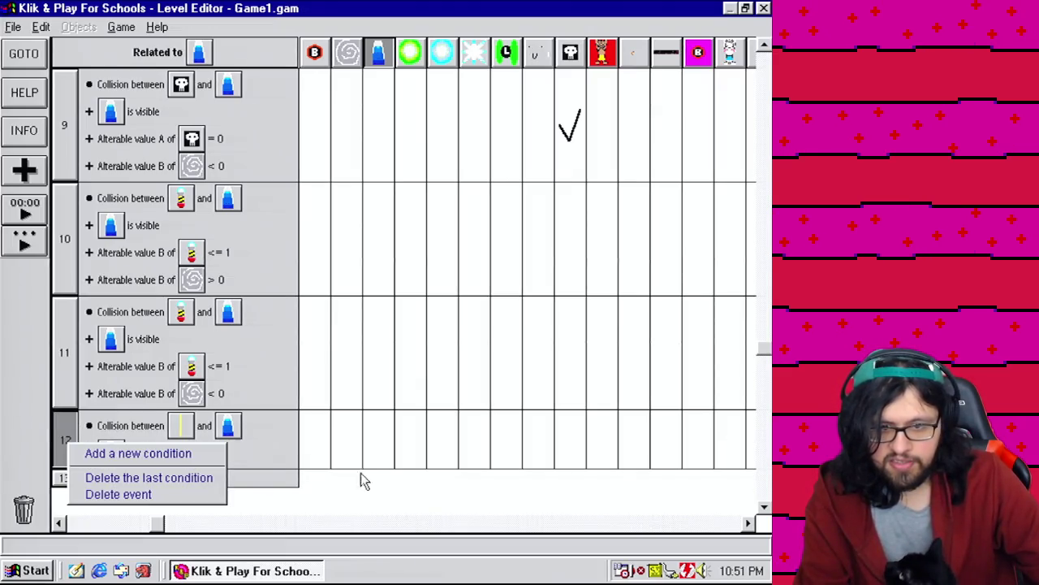
{"action": "left_click", "coordinate": [406, 505]}
{"action": "mouse_move", "coordinate": [172, 532]}
{"action": "left_mouse_down"}
{"action": "mouse_move", "coordinate": [73, 522]}
{"action": "mouse_move", "coordinate": [626, 534]}
{"action": "mouse_move", "coordinate": [453, 518]}
{"action": "left_mouse_up"}
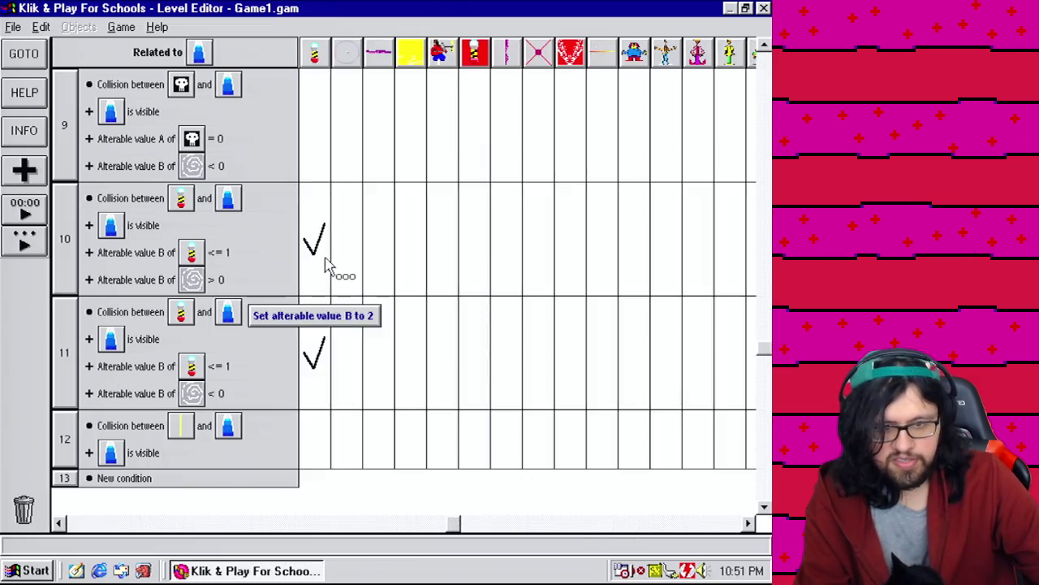
{"action": "right_click", "coordinate": [58, 441]}
{"action": "left_click", "coordinate": [61, 441]}
{"action": "left_click_drag", "start_coordinate": [528, 213], "coordinate": [542, 419]}
{"action": "double_click", "coordinate": [460, 398]}
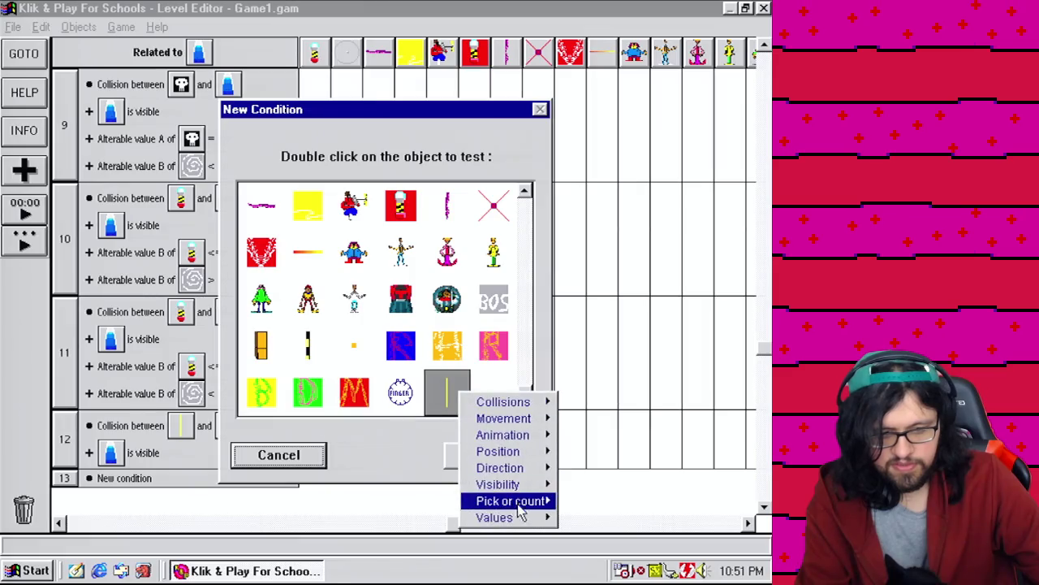
{"action": "mouse_move", "coordinate": [524, 517]}
{"action": "left_click", "coordinate": [608, 534]}
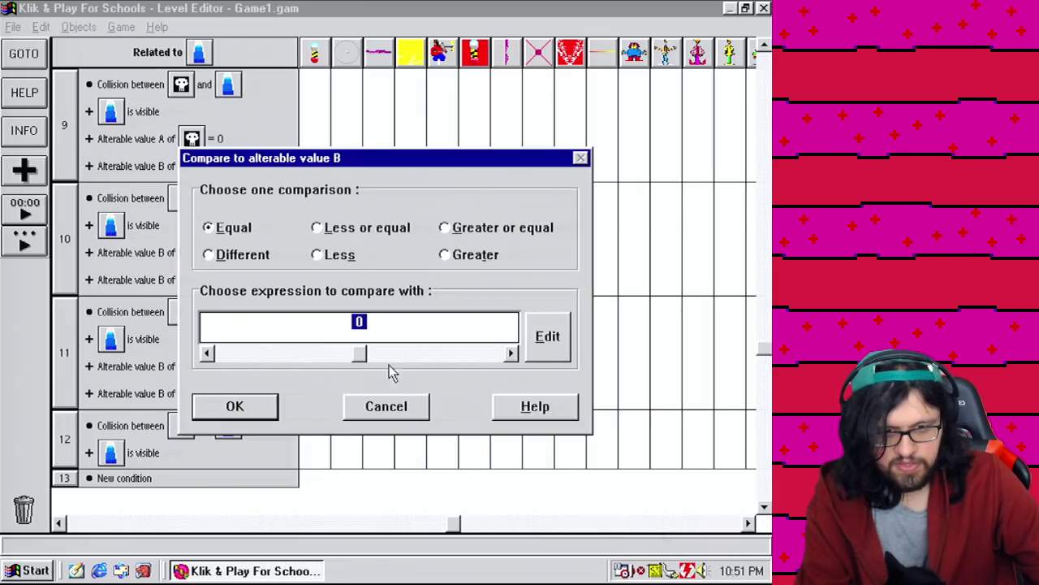
{"action": "left_click", "coordinate": [261, 412]}
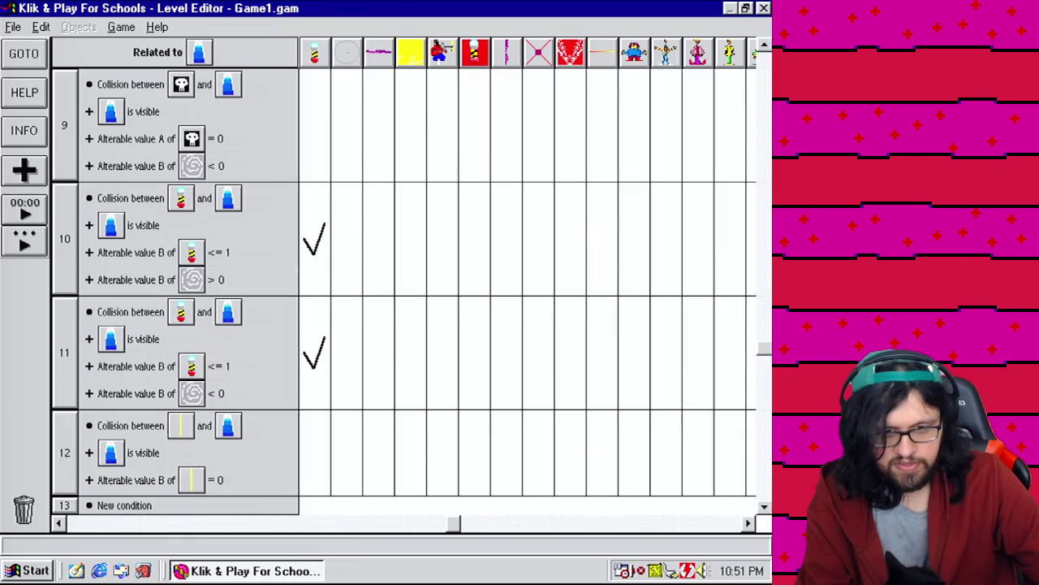
{"action": "left_click", "coordinate": [764, 508]}
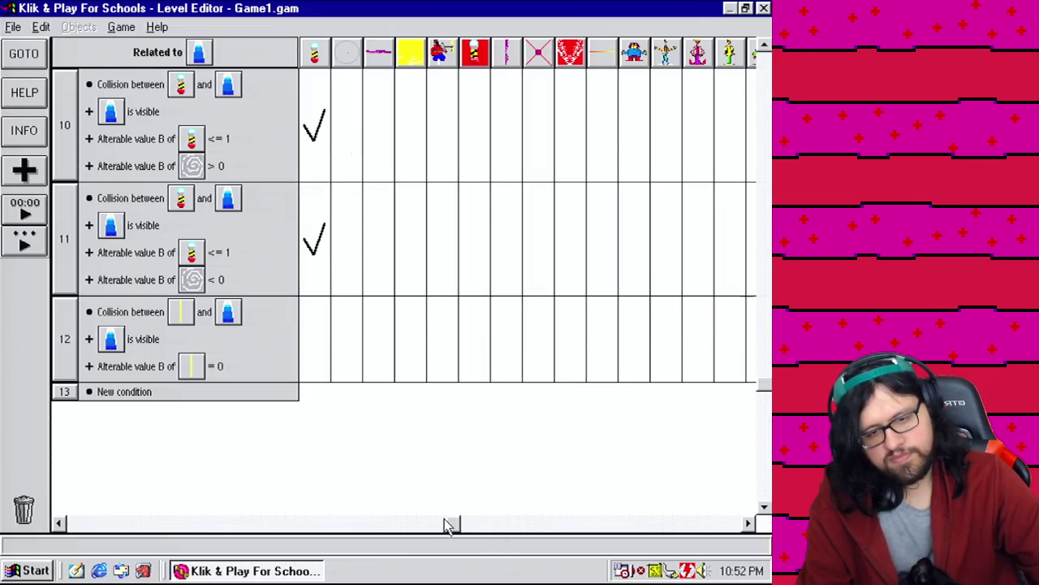
{"action": "left_click_drag", "start_coordinate": [455, 528], "coordinate": [550, 538]}
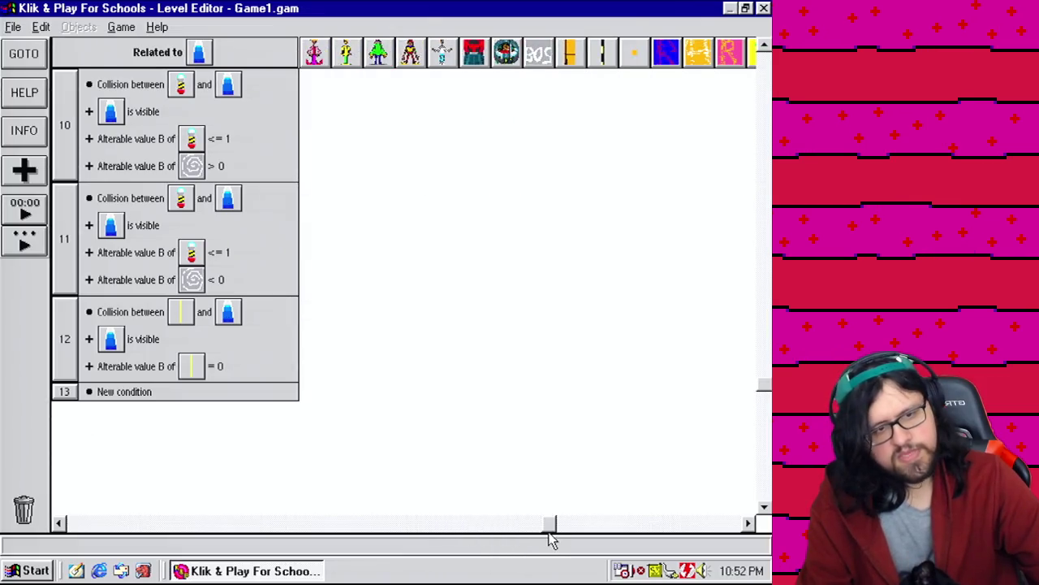
Show all events and copy the bullet's value B = 0 check into event 346.
{"action": "left_click", "coordinate": [162, 43]}
{"action": "left_click", "coordinate": [203, 75]}
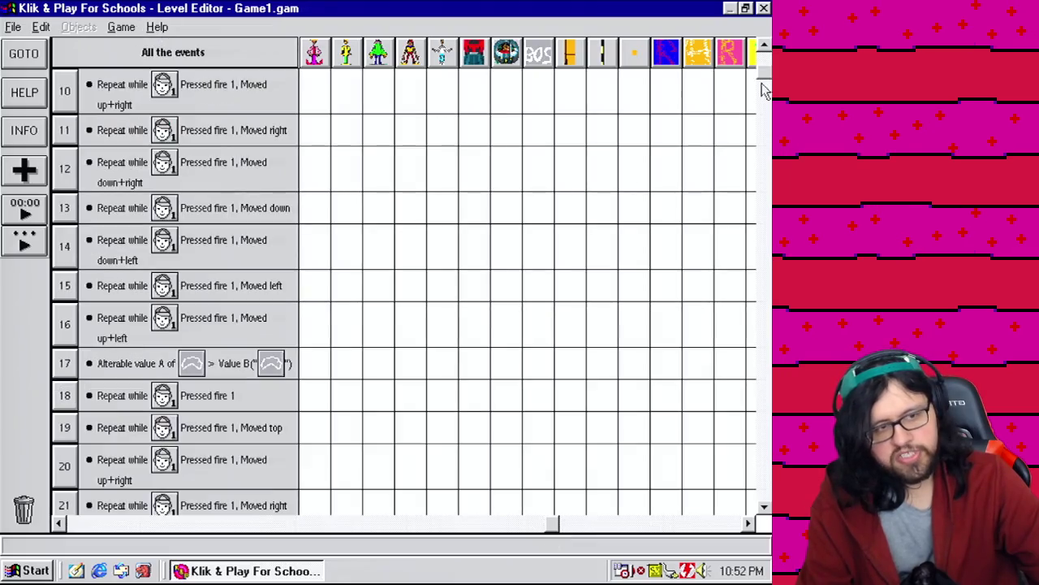
{"action": "mouse_move", "coordinate": [763, 77]}
{"action": "left_mouse_down"}
{"action": "mouse_move", "coordinate": [763, 497]}
{"action": "mouse_move", "coordinate": [764, 488]}
{"action": "left_mouse_up"}
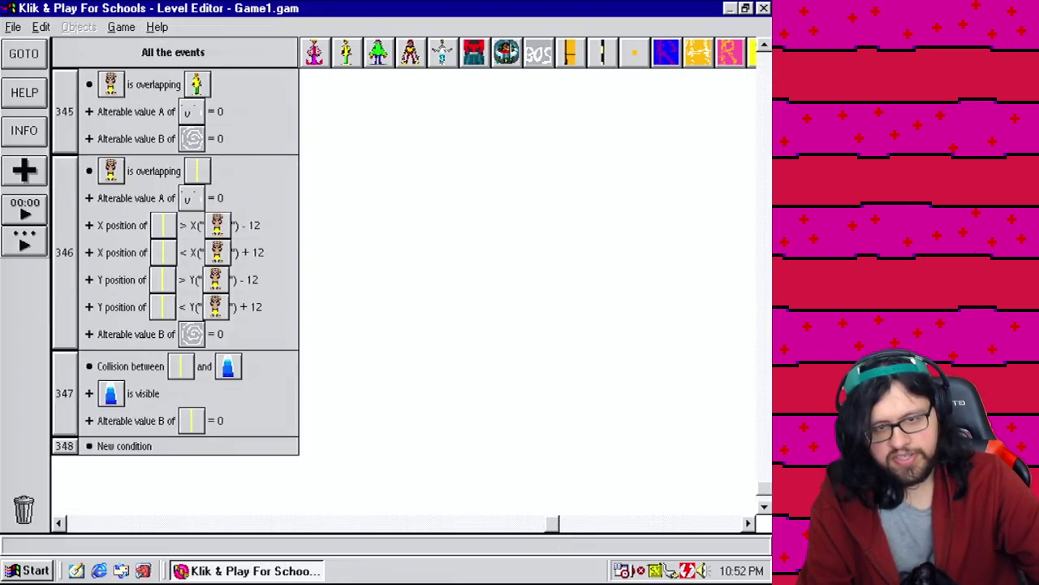
{"action": "mouse_move", "coordinate": [191, 412]}
{"action": "left_mouse_down"}
{"action": "mouse_move", "coordinate": [170, 432]}
{"action": "mouse_move", "coordinate": [86, 303]}
{"action": "mouse_move", "coordinate": [69, 322]}
{"action": "left_mouse_up"}
Give event 347 a spiral value B greater than 0 check, then filter by the blue object.
{"action": "mouse_move", "coordinate": [560, 528]}
{"action": "left_mouse_down"}
{"action": "mouse_move", "coordinate": [652, 536]}
{"action": "mouse_move", "coordinate": [642, 529]}
{"action": "left_mouse_up"}
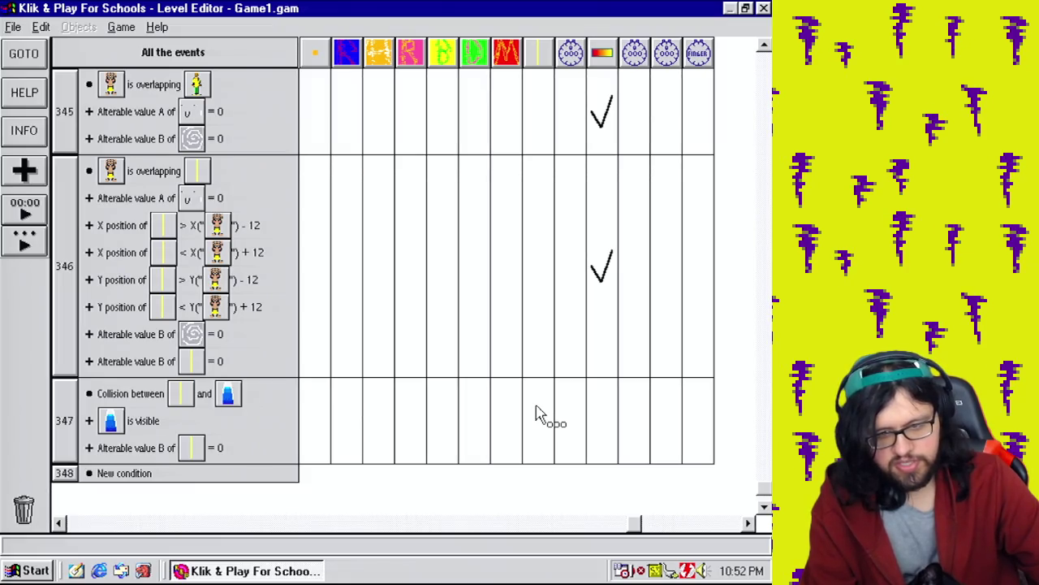
{"action": "left_click_drag", "start_coordinate": [130, 333], "coordinate": [65, 398]}
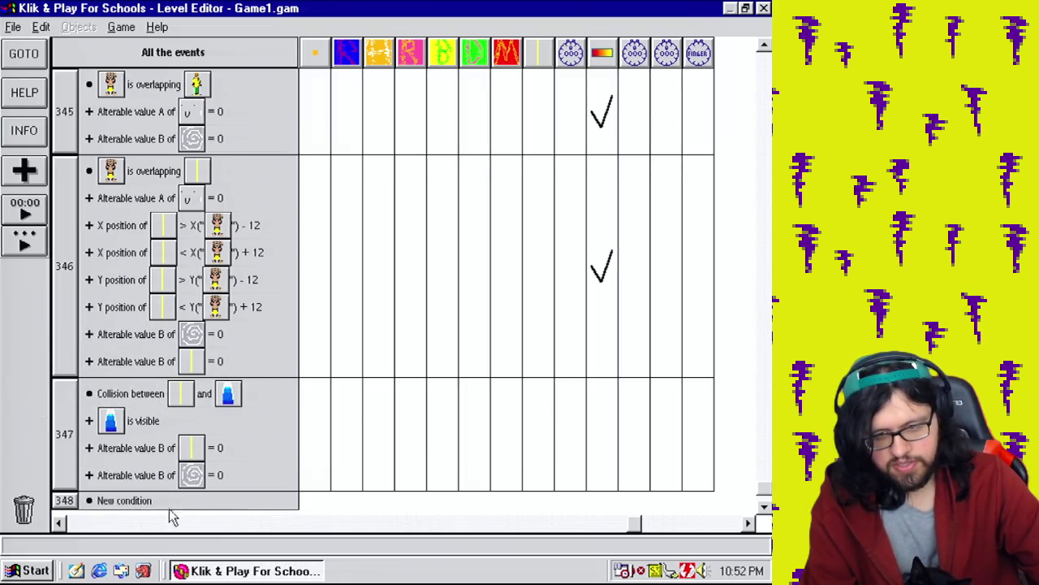
{"action": "right_click", "coordinate": [168, 482]}
{"action": "left_click", "coordinate": [195, 490]}
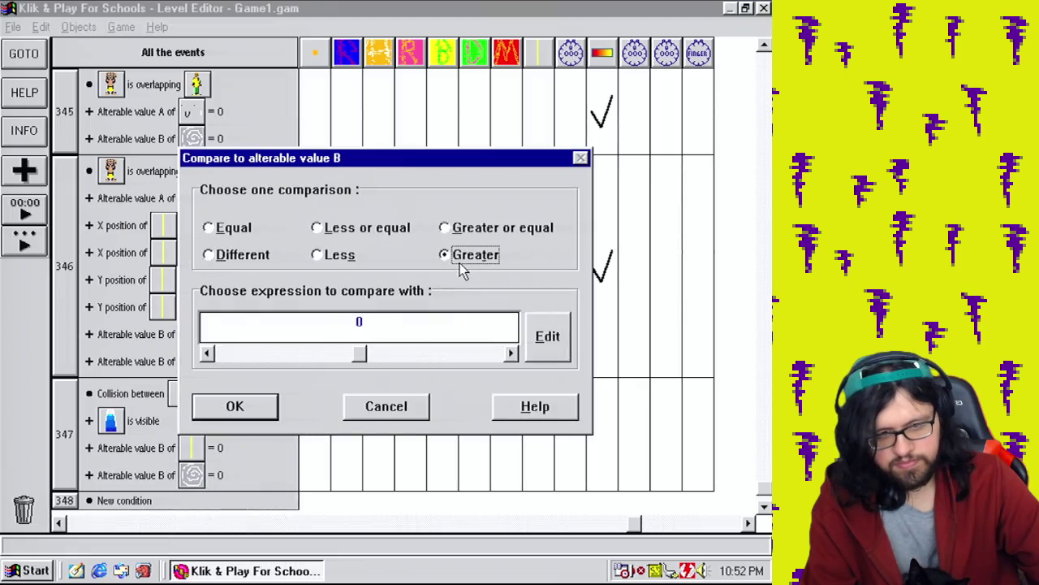
{"action": "left_click", "coordinate": [244, 408]}
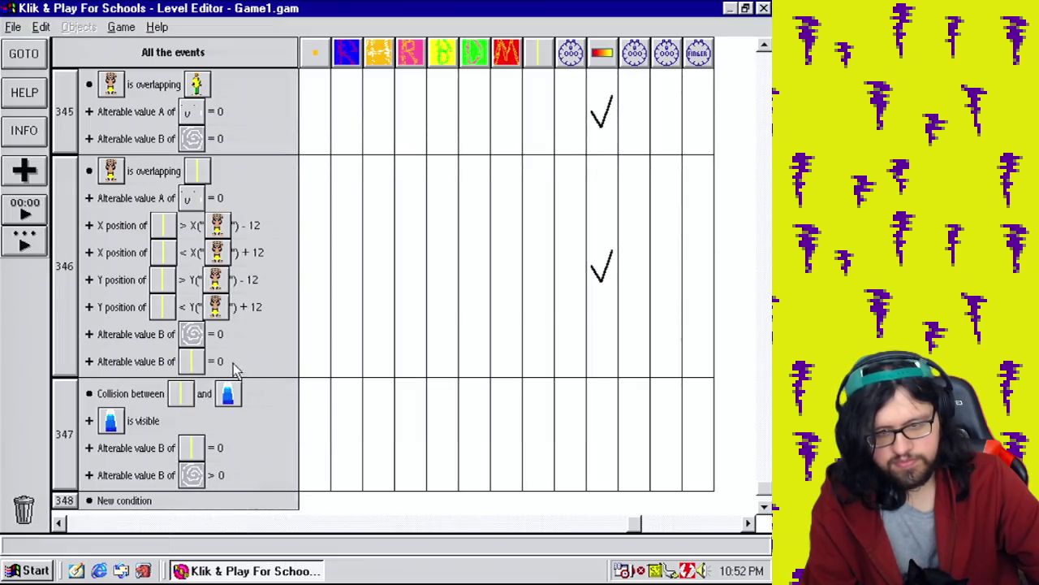
{"action": "mouse_move", "coordinate": [635, 526]}
{"action": "left_mouse_down"}
{"action": "mouse_move", "coordinate": [203, 524]}
{"action": "mouse_move", "coordinate": [128, 508]}
{"action": "left_mouse_up"}
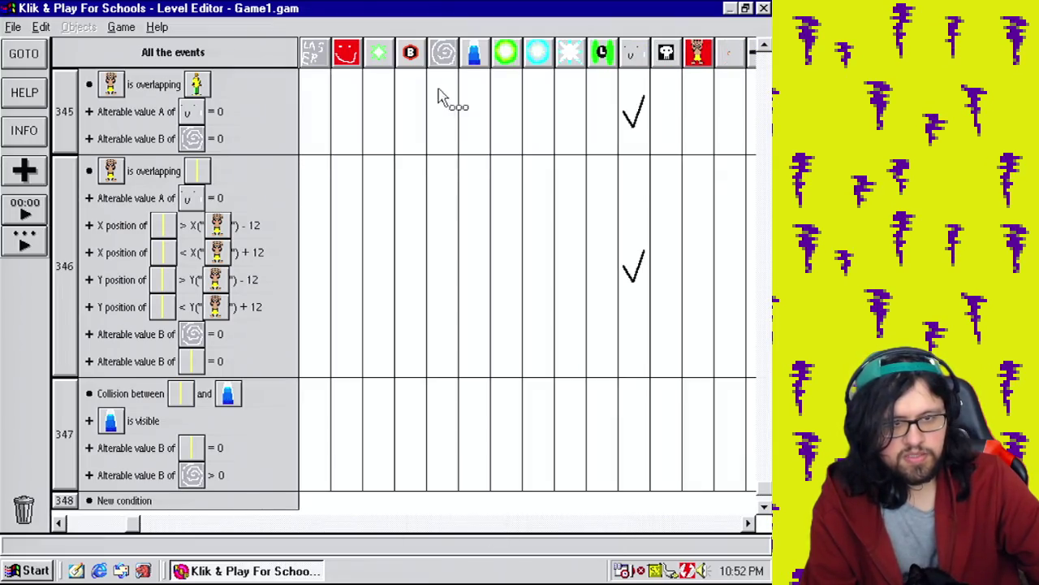
{"action": "left_click", "coordinate": [476, 63]}
{"action": "mouse_move", "coordinate": [767, 66]}
{"action": "left_mouse_down"}
{"action": "mouse_move", "coordinate": [764, 449]}
{"action": "mouse_move", "coordinate": [764, 393]}
{"action": "left_mouse_up"}
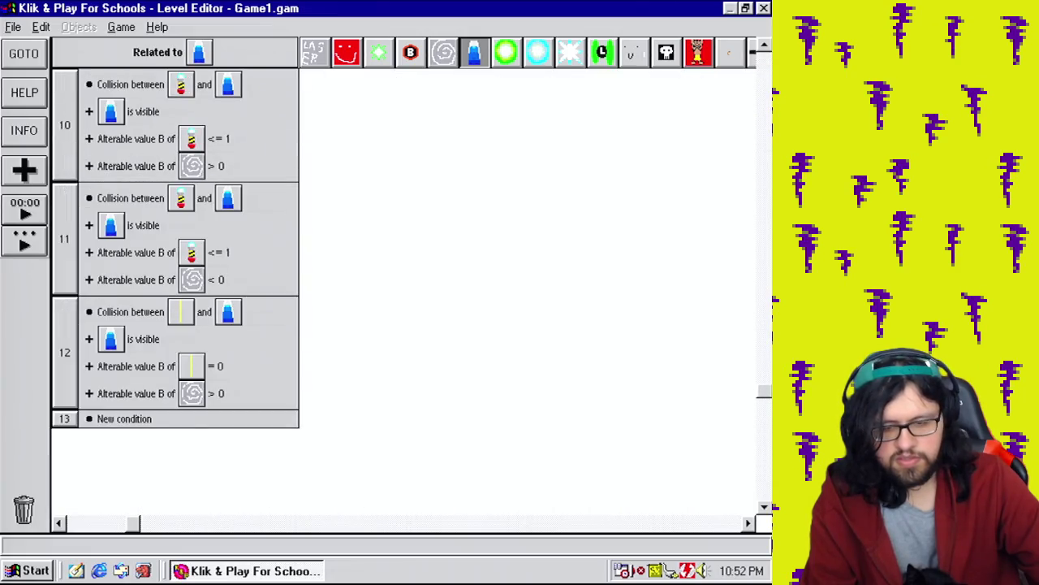
Change event 12's spiral value B test to different from 0.
{"action": "right_click", "coordinate": [223, 394]}
{"action": "left_click", "coordinate": [244, 397]}
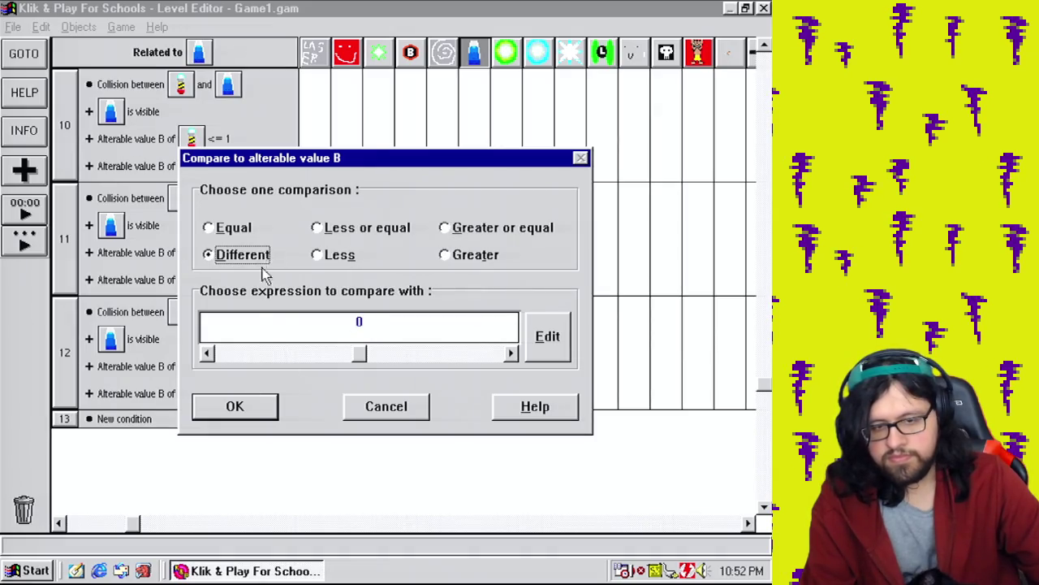
{"action": "left_click", "coordinate": [265, 414]}
{"action": "mouse_move", "coordinate": [134, 524]}
{"action": "left_mouse_down"}
{"action": "mouse_move", "coordinate": [476, 552]}
{"action": "mouse_move", "coordinate": [649, 527]}
{"action": "left_mouse_up"}
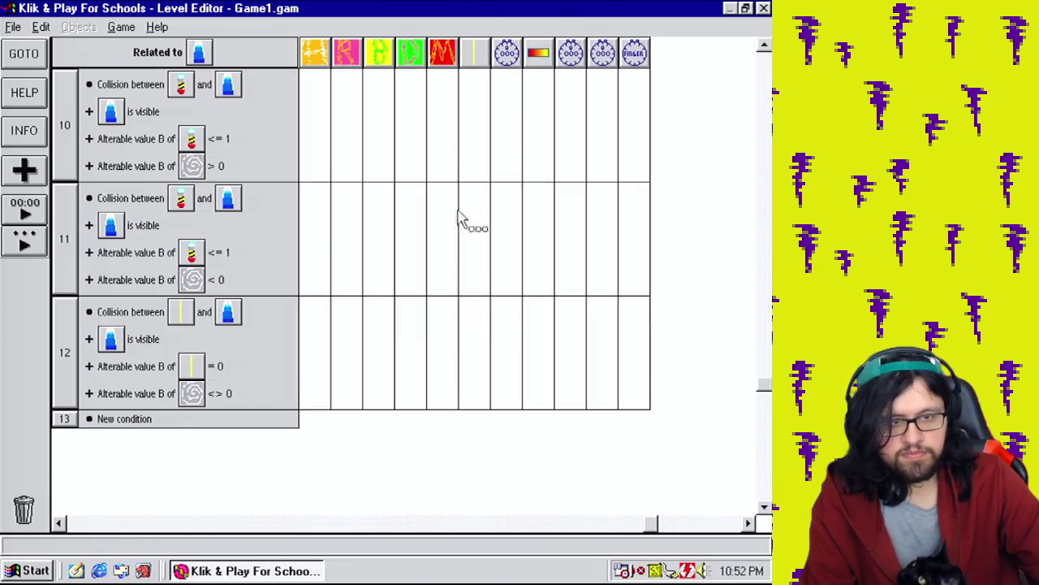
Make event 12 set the Deadly gun bullet's value B to 1.
{"action": "left_click", "coordinate": [477, 354]}
{"action": "left_click", "coordinate": [522, 463]}
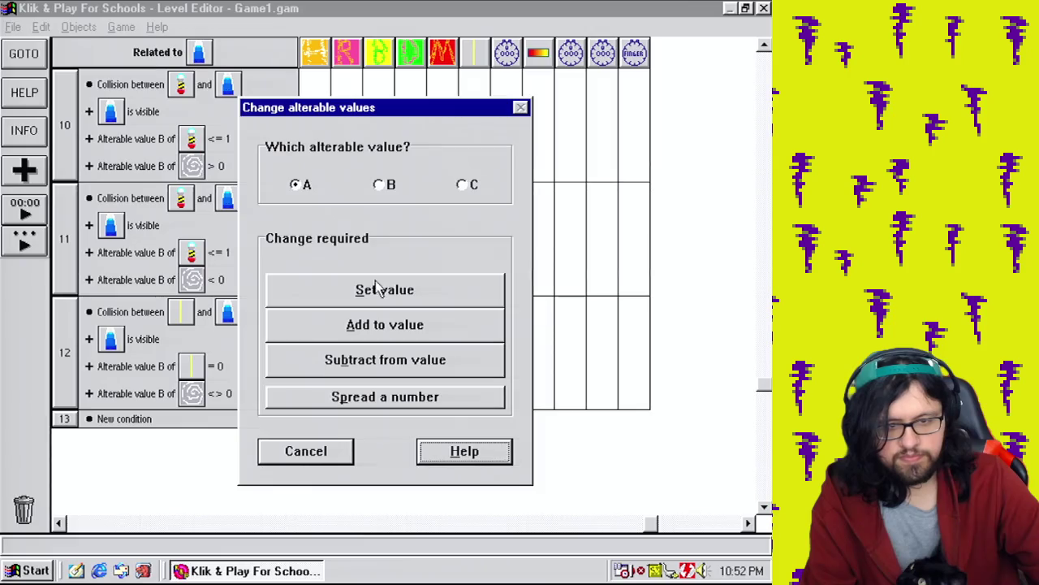
{"action": "left_click", "coordinate": [412, 296]}
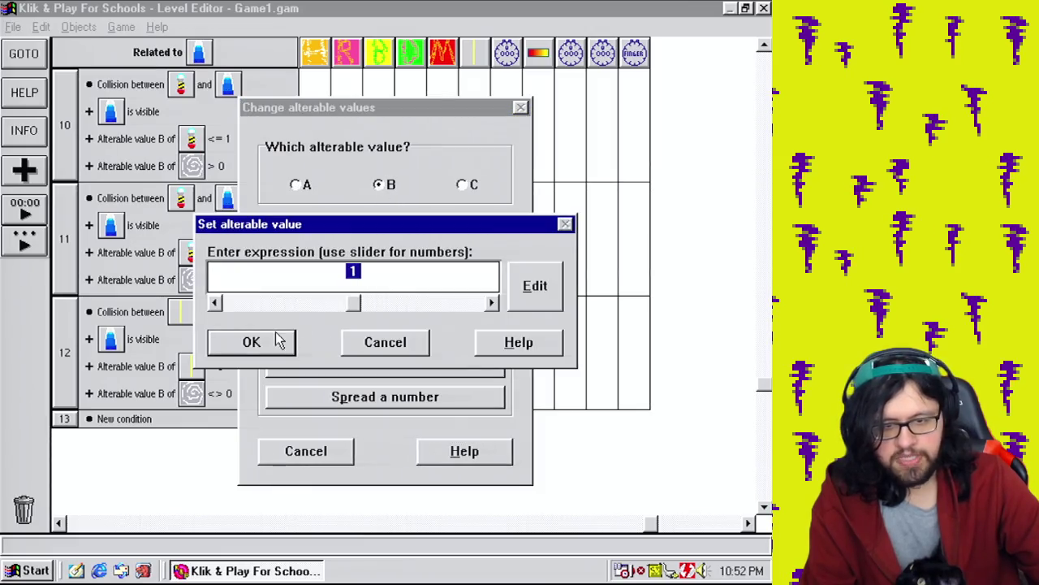
{"action": "left_click", "coordinate": [252, 342]}
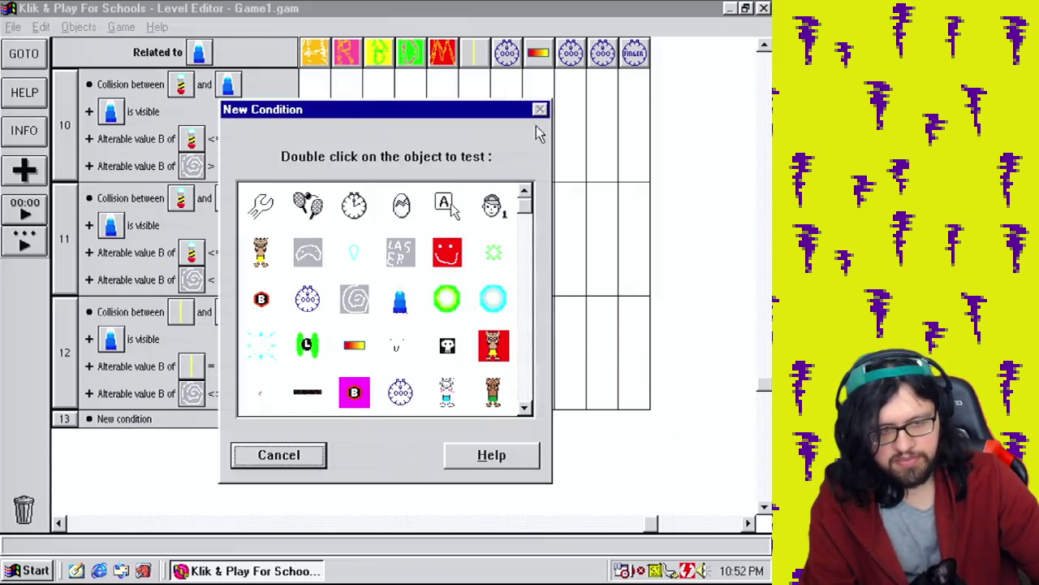
{"action": "left_click_drag", "start_coordinate": [524, 209], "coordinate": [548, 425]}
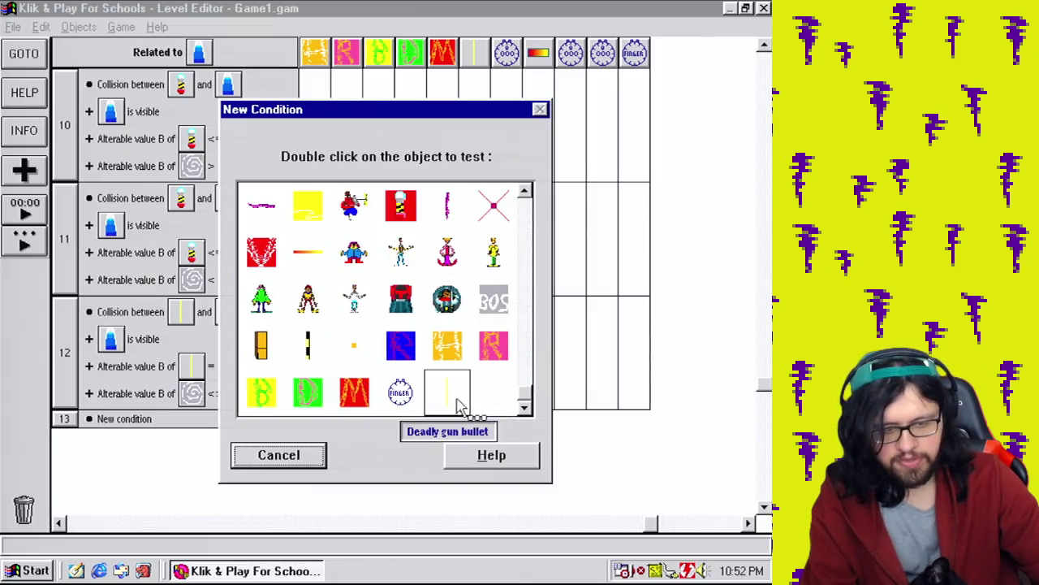
Begin a new Deadly gun bullet condition comparing its alterable value B.
{"action": "double_click", "coordinate": [447, 392]}
{"action": "mouse_move", "coordinate": [520, 524]}
{"action": "left_click", "coordinate": [645, 493]}
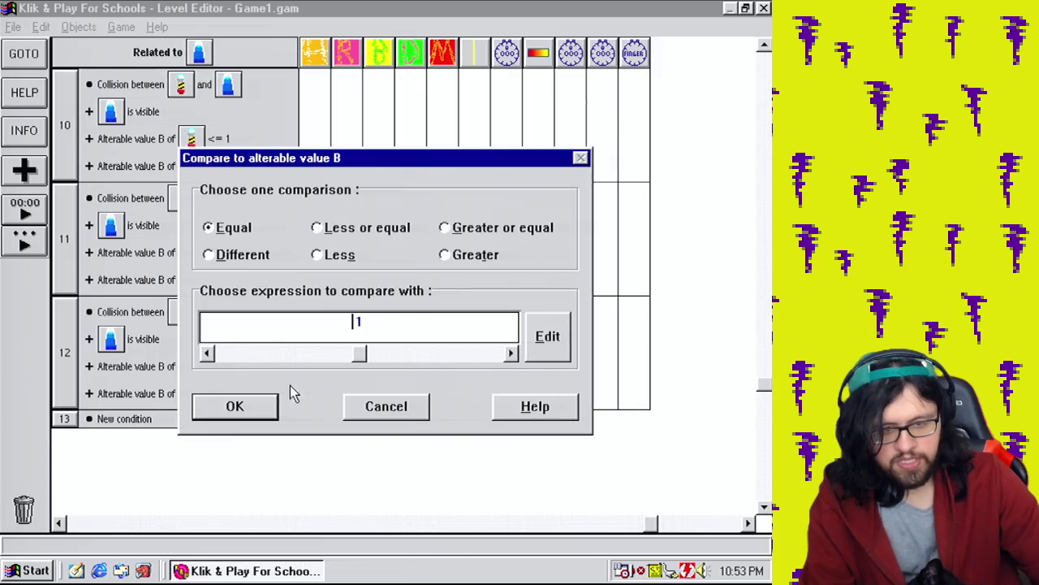
Make event 13 test bullet value B = 1 and set its Y to Y("Deadly gun bullet") - 8.
{"action": "left_click", "coordinate": [253, 408]}
{"action": "right_click", "coordinate": [478, 437]}
{"action": "mouse_move", "coordinate": [557, 488]}
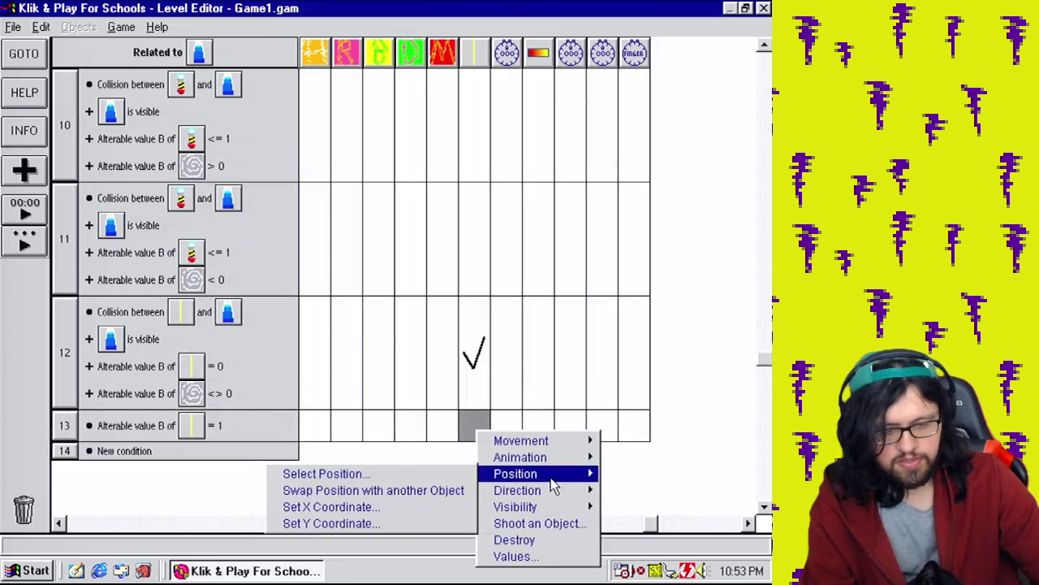
{"action": "left_click", "coordinate": [389, 524]}
{"action": "left_click", "coordinate": [535, 291]}
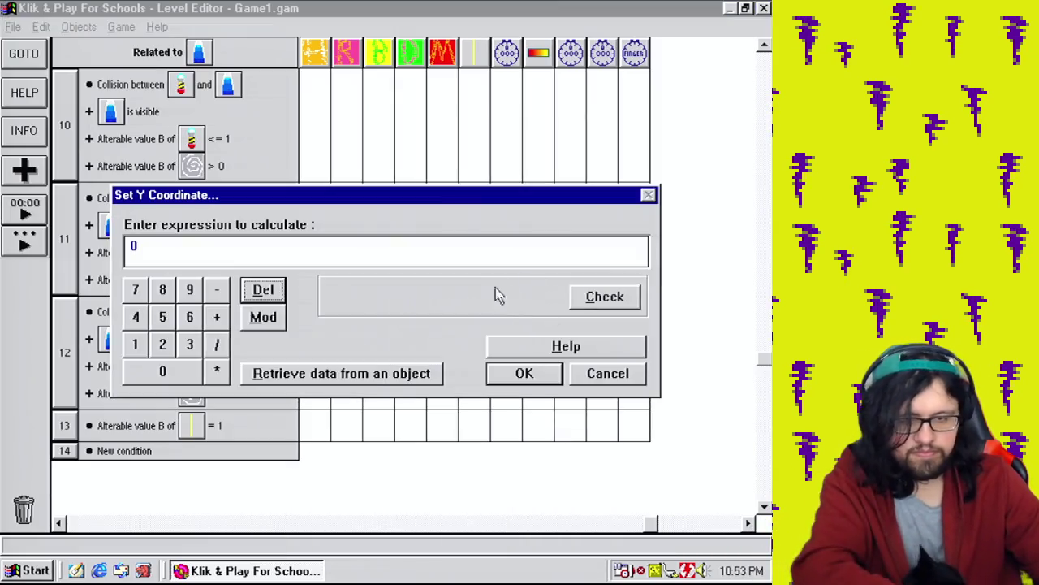
{"action": "left_click", "coordinate": [396, 380]}
{"action": "left_click_drag", "start_coordinate": [546, 199], "coordinate": [550, 385]}
{"action": "left_click", "coordinate": [479, 397]}
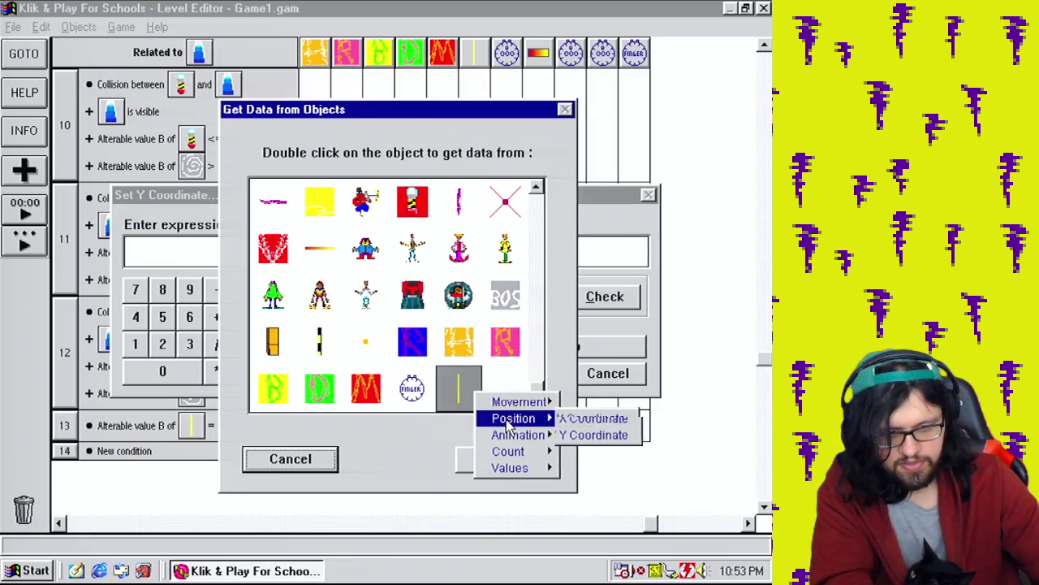
{"action": "left_click", "coordinate": [615, 432]}
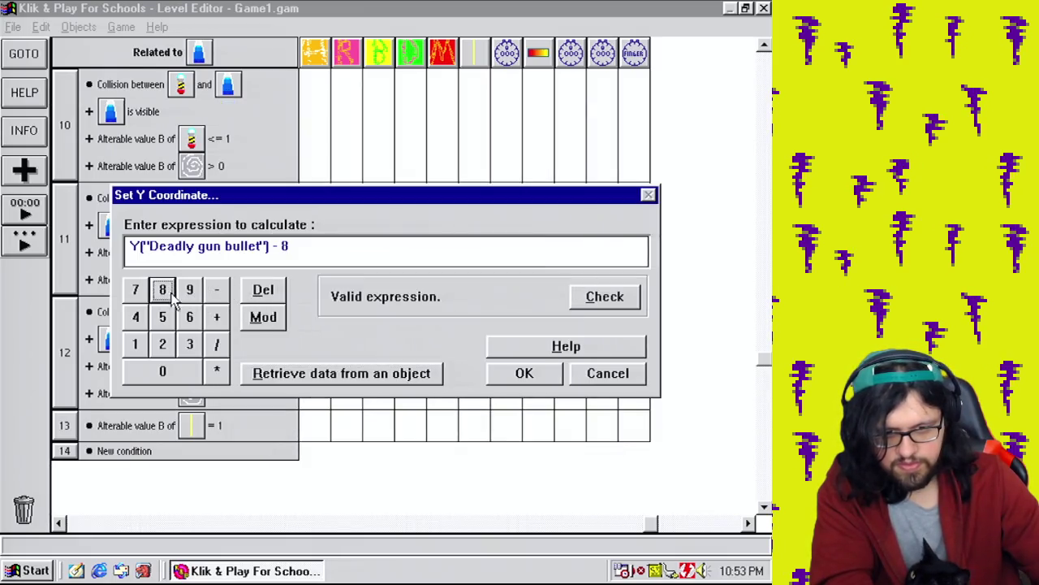
{"action": "left_click", "coordinate": [543, 374]}
Save the game as Game1.gam.
{"action": "left_click", "coordinate": [13, 28]}
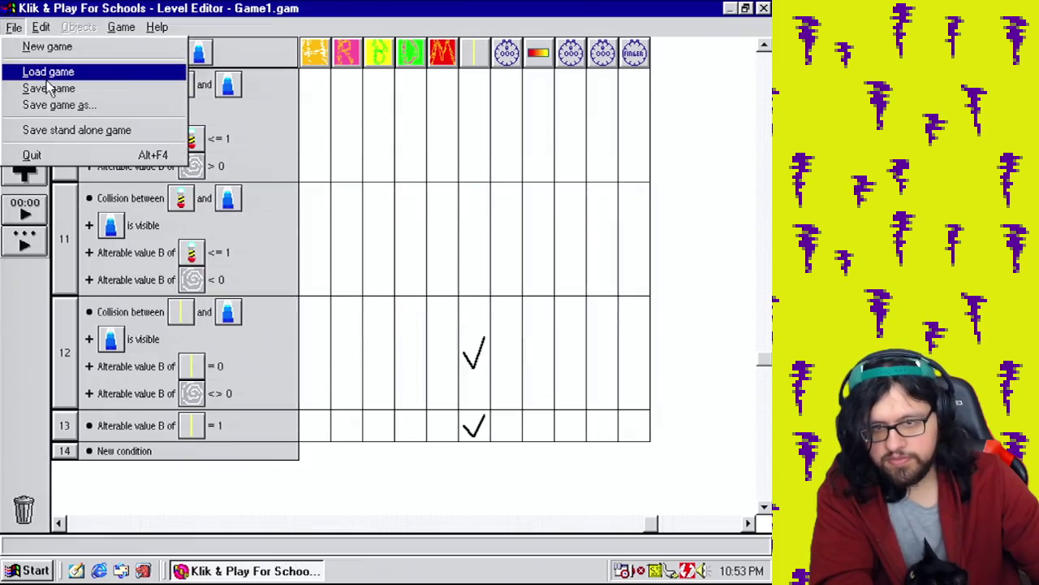
{"action": "left_click", "coordinate": [58, 108]}
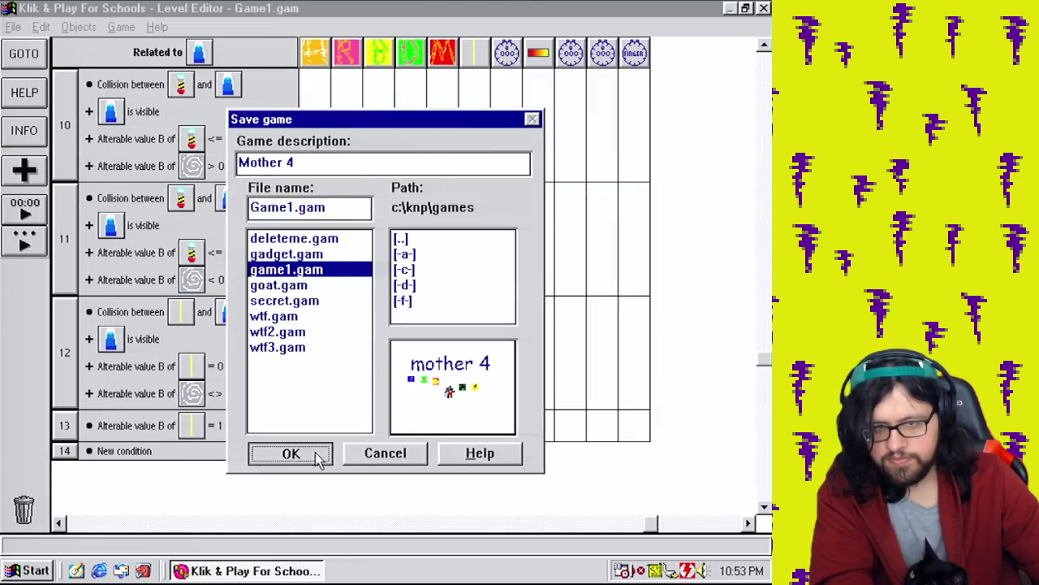
{"action": "left_click", "coordinate": [318, 459]}
Clear the event filter, return to the level layout, and test-play the level.
{"action": "left_click", "coordinate": [172, 54]}
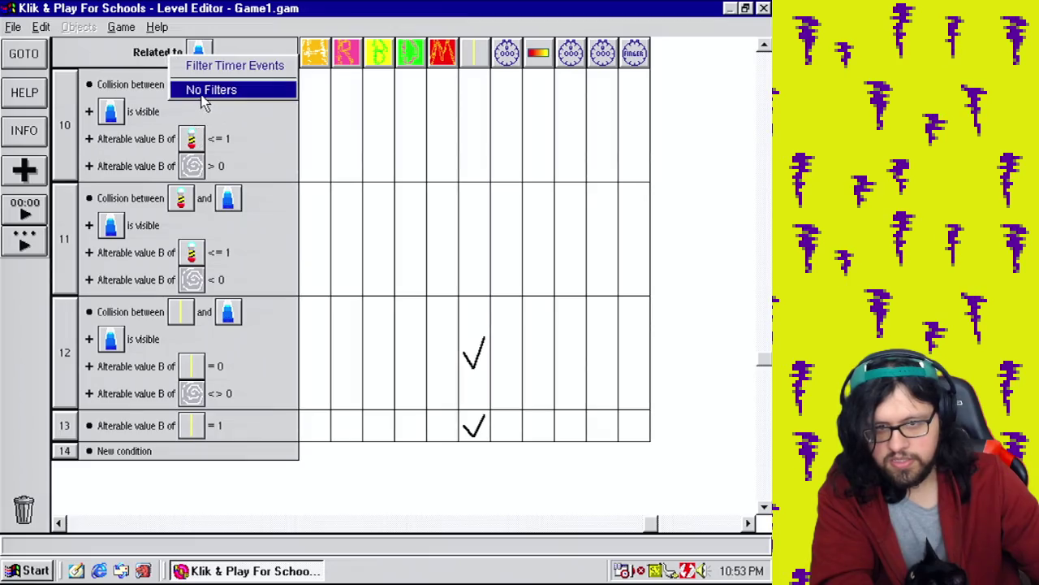
{"action": "left_click", "coordinate": [203, 91]}
{"action": "left_click", "coordinate": [121, 27]}
{"action": "left_click", "coordinate": [138, 58]}
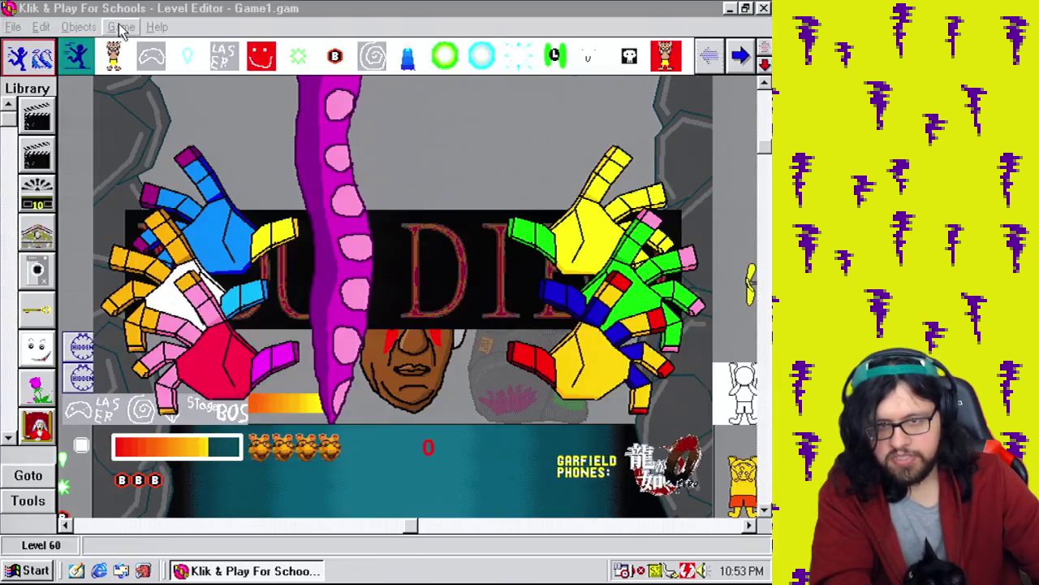
{"action": "left_click", "coordinate": [121, 27]}
{"action": "left_click", "coordinate": [187, 162]}
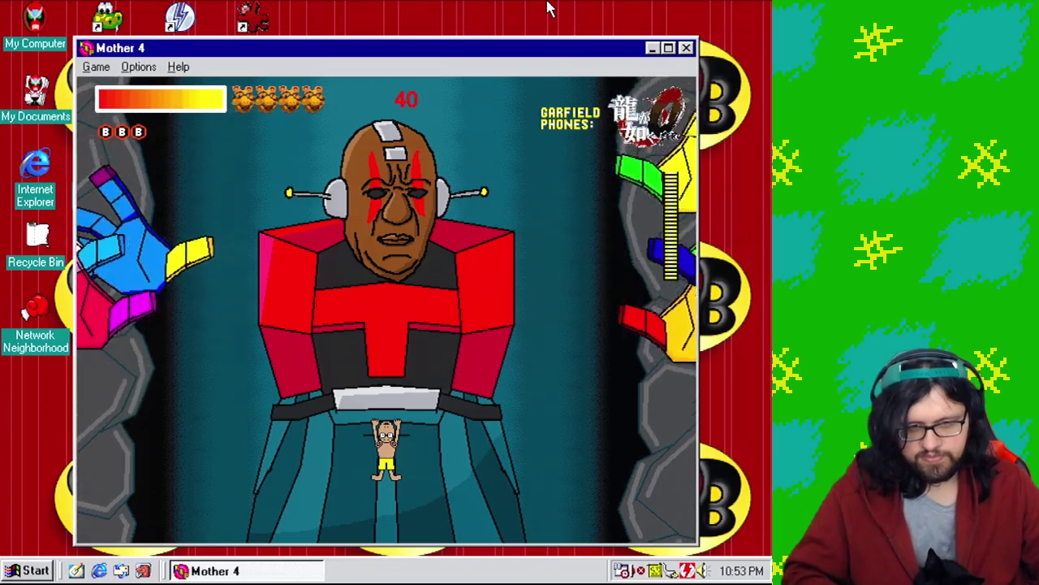
Run left and right under the robot boss, dodging its sweeping hands.
{"action": "key", "text": "Right"}
{"action": "key", "text": "Left"}
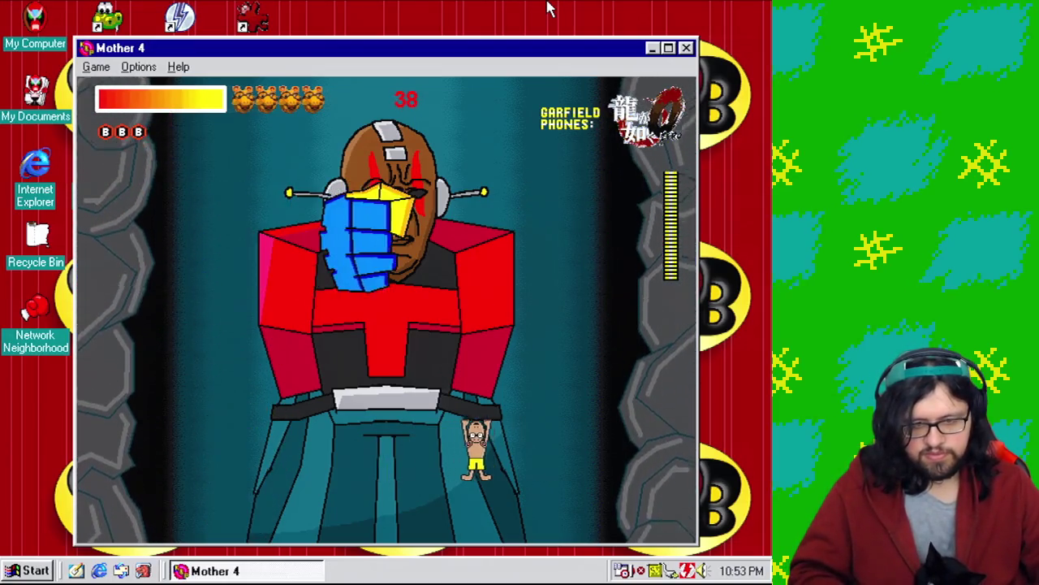
{"action": "key", "text": "Right"}
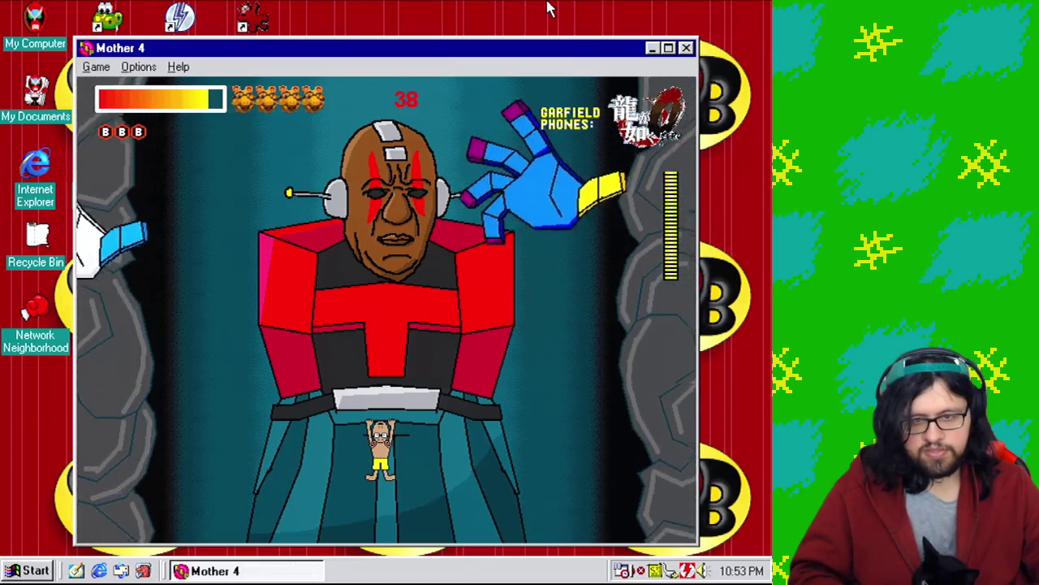
{"action": "key", "text": "Right"}
{"action": "key", "text": "Left"}
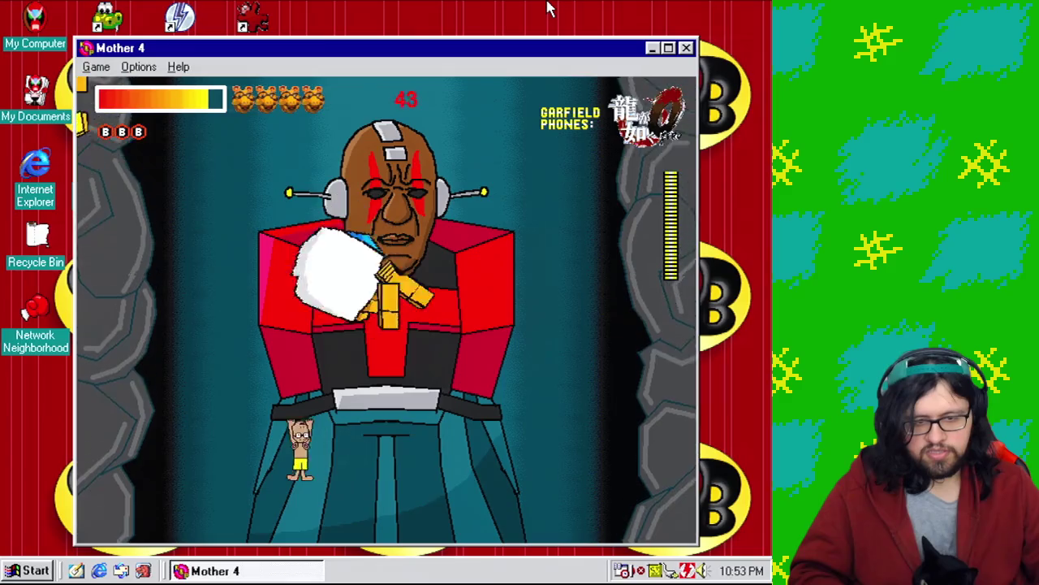
{"action": "key", "text": "Right"}
{"action": "key", "text": "Right"}
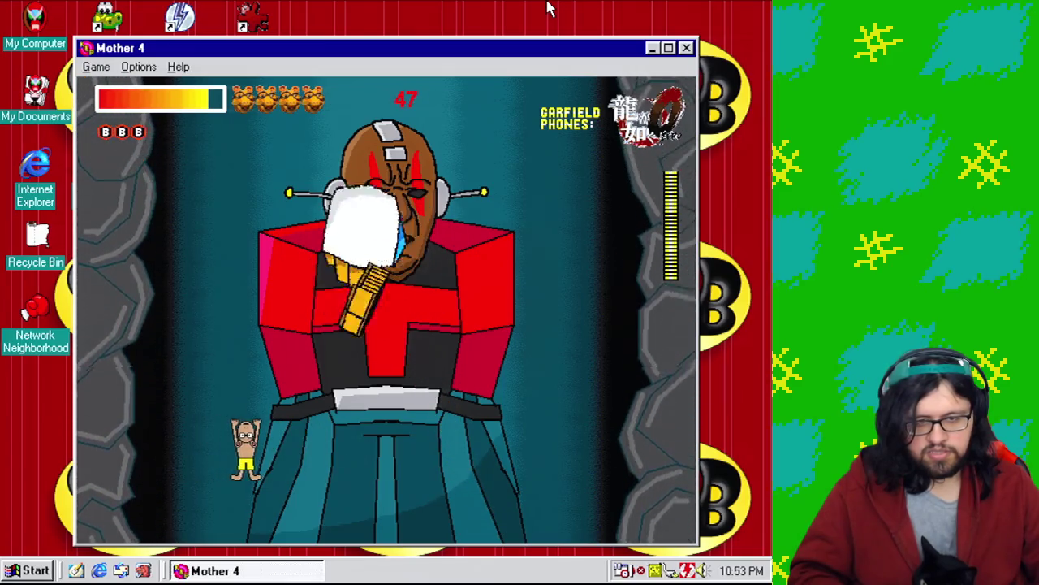
{"action": "key", "text": "Left"}
{"action": "key", "text": "Right"}
{"action": "key", "text": "Left"}
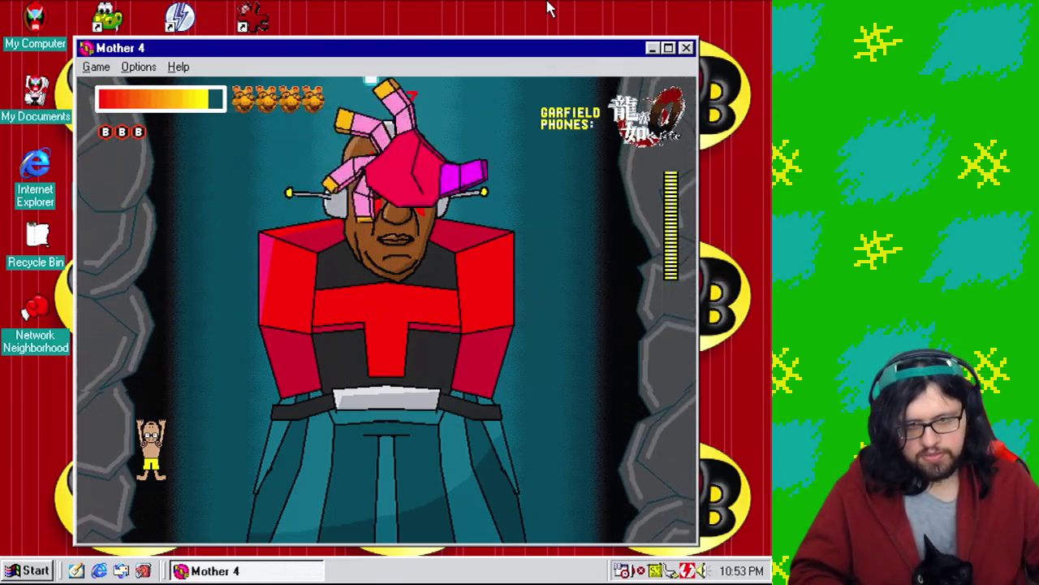
{"action": "key", "text": "Right"}
{"action": "key", "text": "Right"}
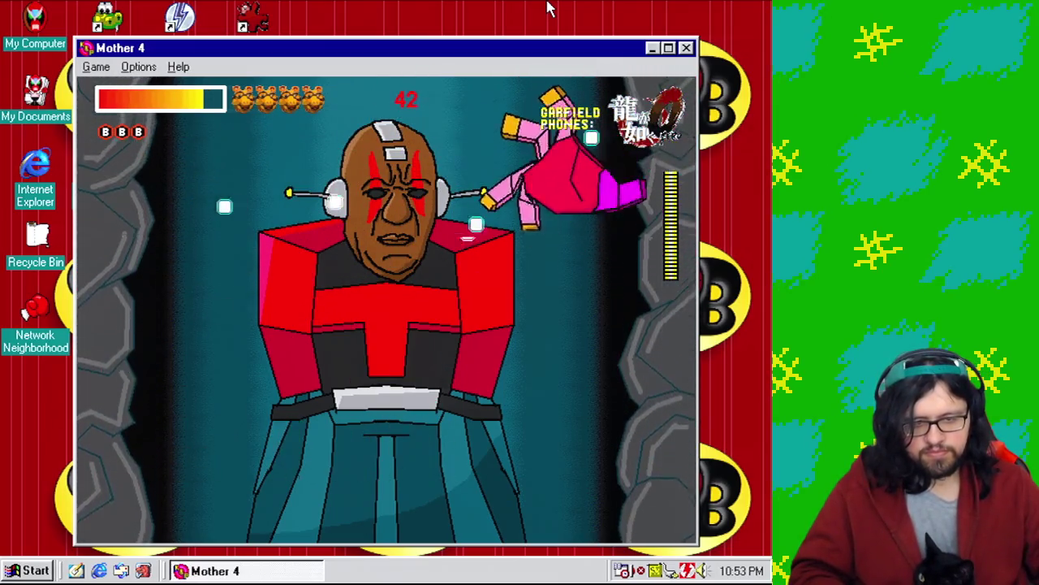
{"action": "key", "text": "Right"}
{"action": "key", "text": "Right"}
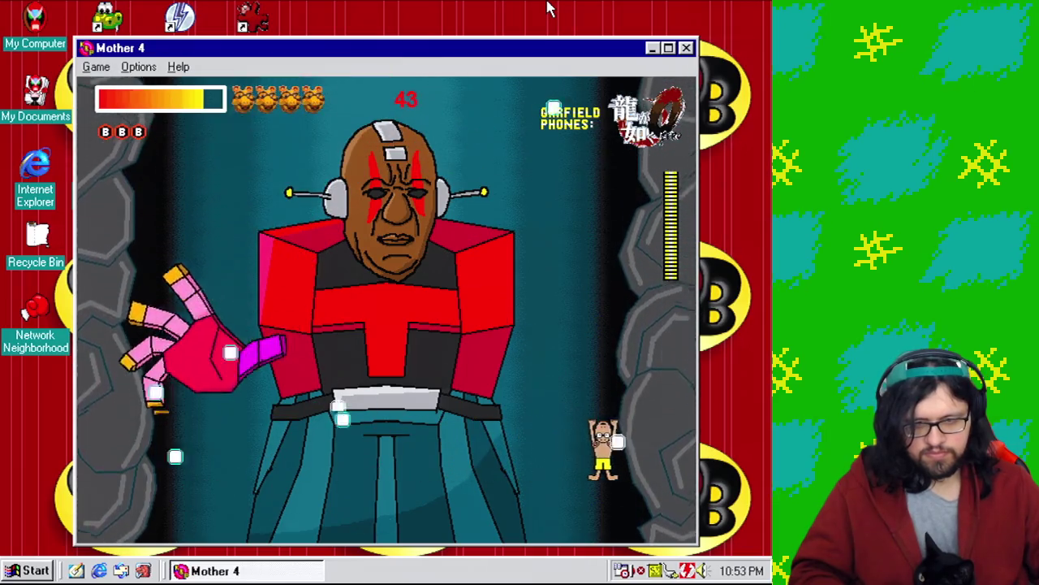
{"action": "key", "text": "Left"}
{"action": "key", "text": "Right"}
{"action": "key", "text": "Right"}
{"action": "key", "text": "Left"}
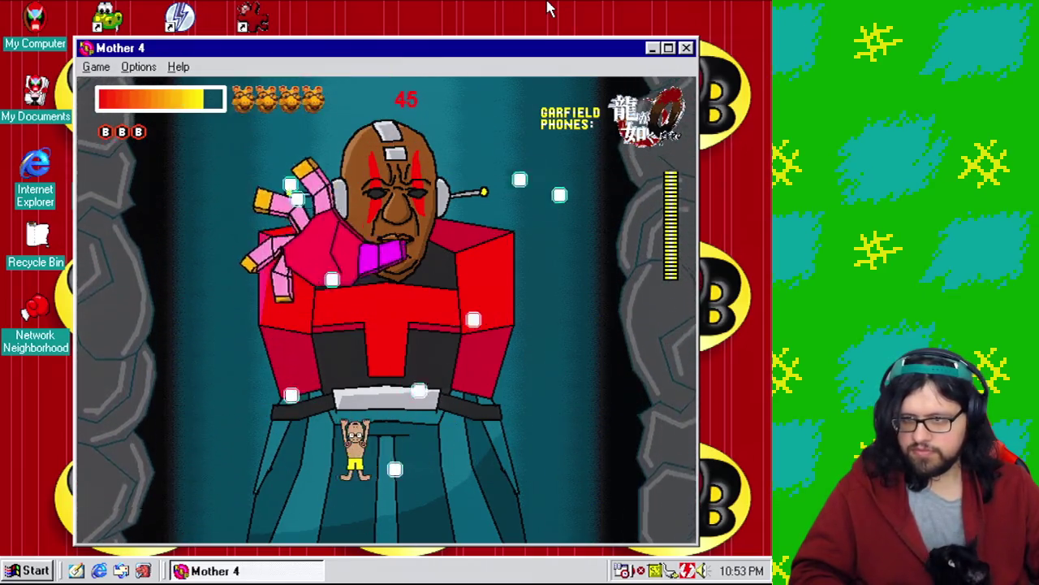
{"action": "key", "text": "Right"}
{"action": "key", "text": "Right"}
{"action": "key", "text": "Left"}
{"action": "key", "text": "Left"}
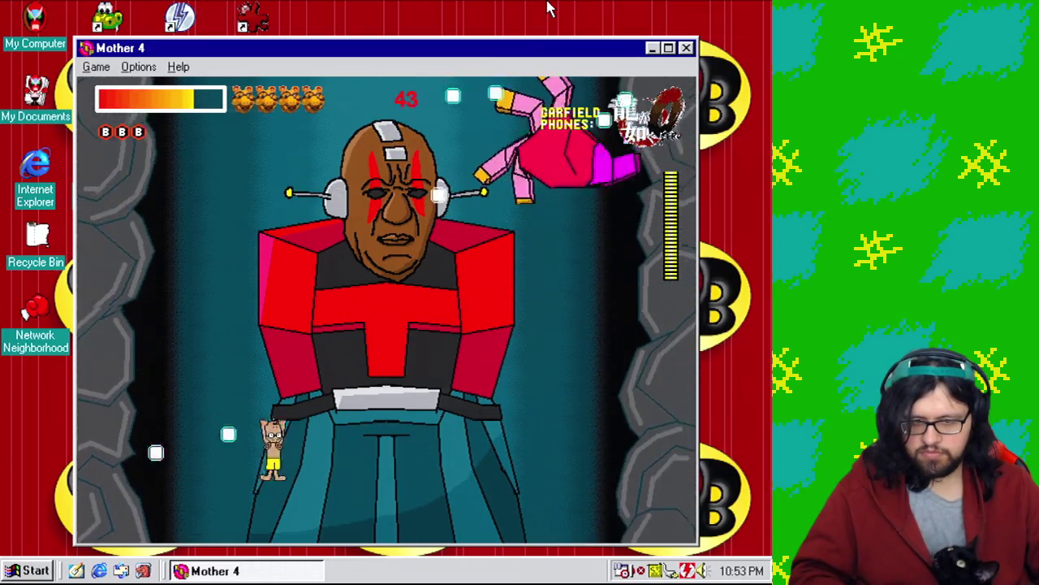
{"action": "key", "text": "Right"}
{"action": "key", "text": "Left"}
{"action": "key", "text": "Right"}
{"action": "key", "text": "Right"}
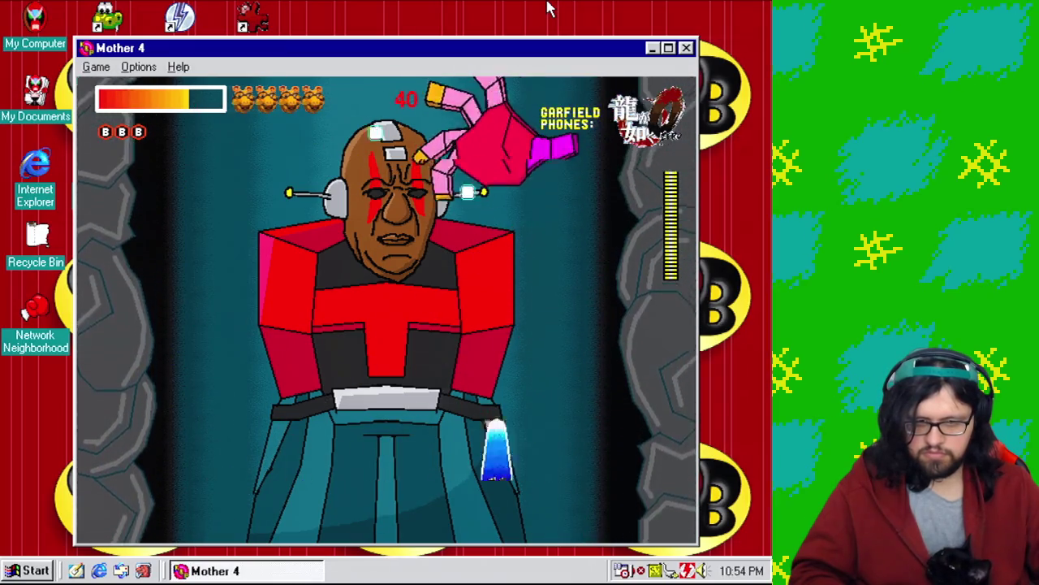
{"action": "key", "text": "Left"}
{"action": "key", "text": "Right"}
{"action": "key", "text": "Right"}
{"action": "key", "text": "Left"}
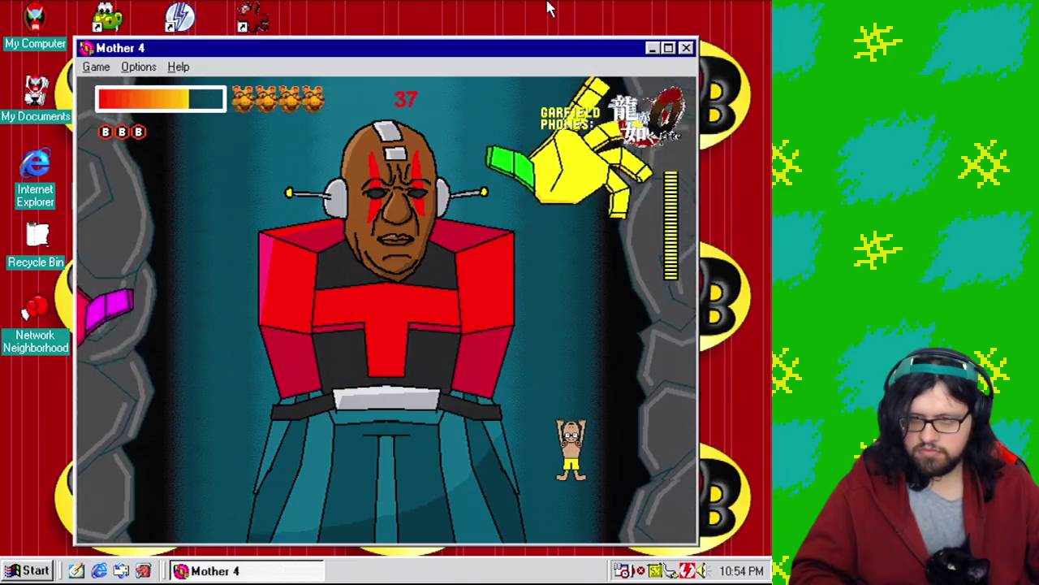
{"action": "key", "text": "Down"}
{"action": "key", "text": "Right"}
Jump onto the boss's belt ledge and drop back down to avoid the hand.
{"action": "key", "text": "Up"}
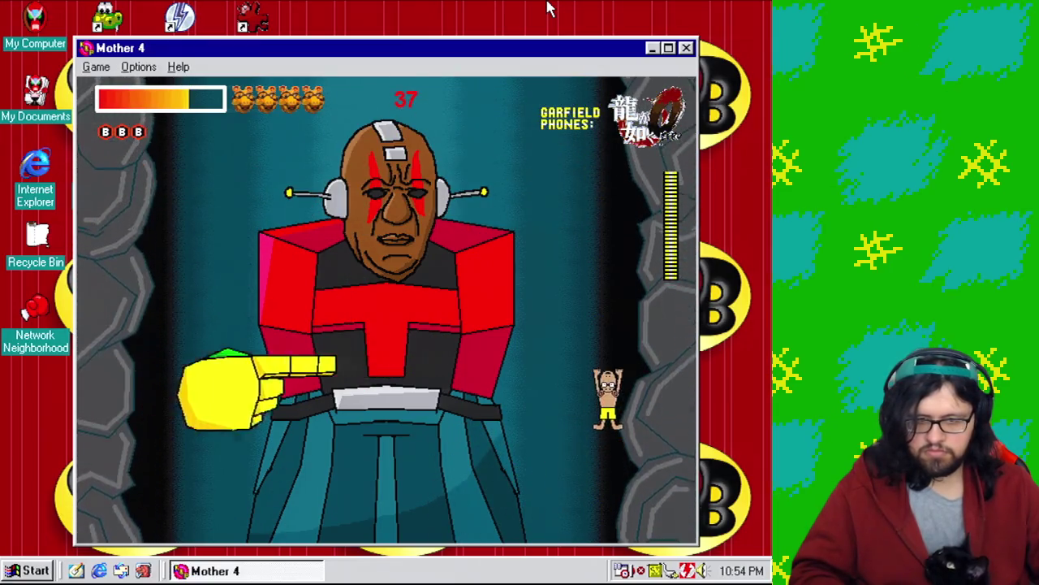
{"action": "key", "text": "Left"}
{"action": "key", "text": "Up"}
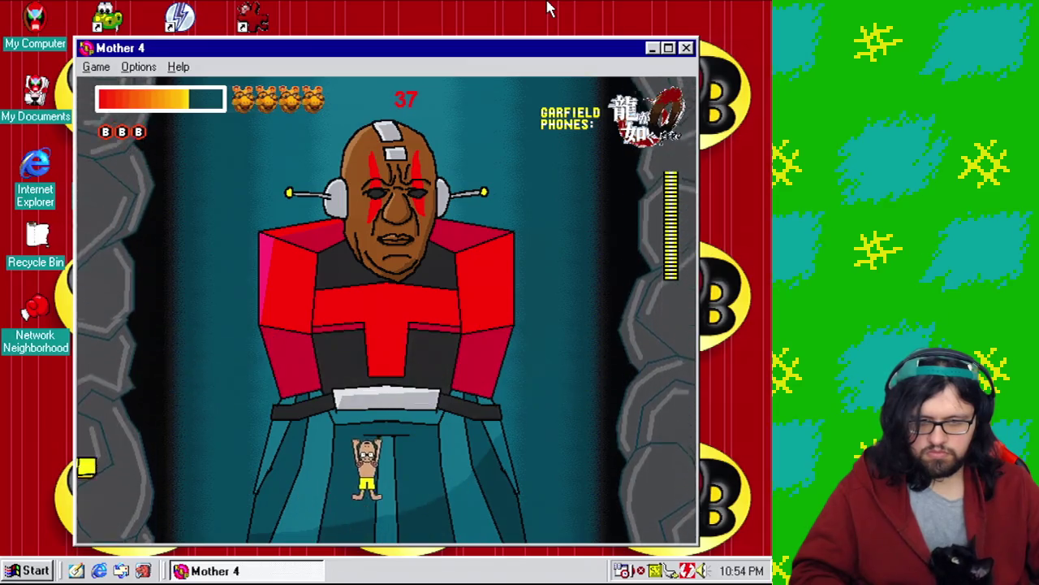
{"action": "key", "text": "Right"}
{"action": "key", "text": "Left"}
{"action": "key", "text": "Down"}
{"action": "key", "text": "Up"}
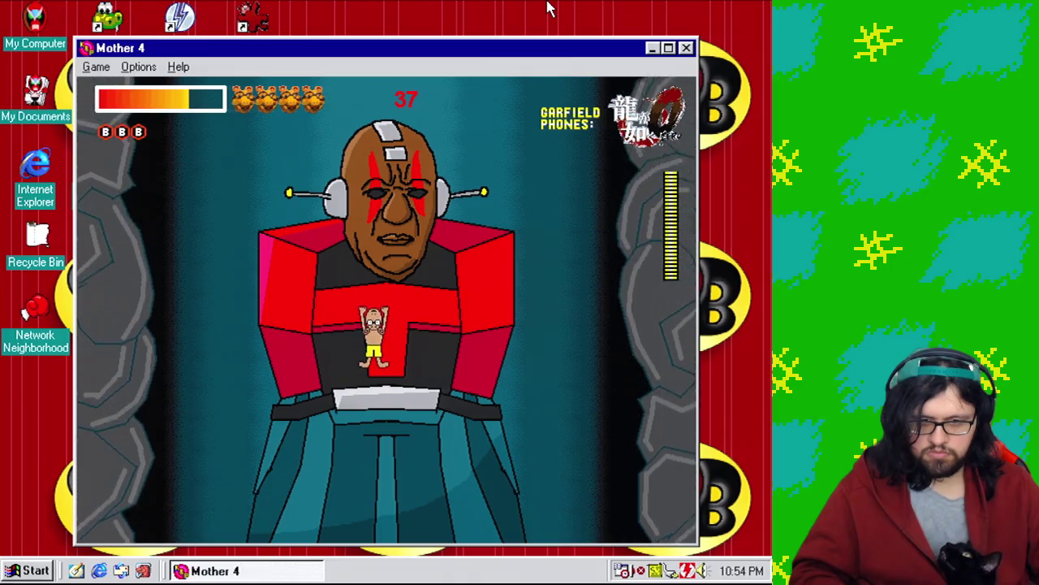
{"action": "key", "text": "Left"}
{"action": "key", "text": "Right"}
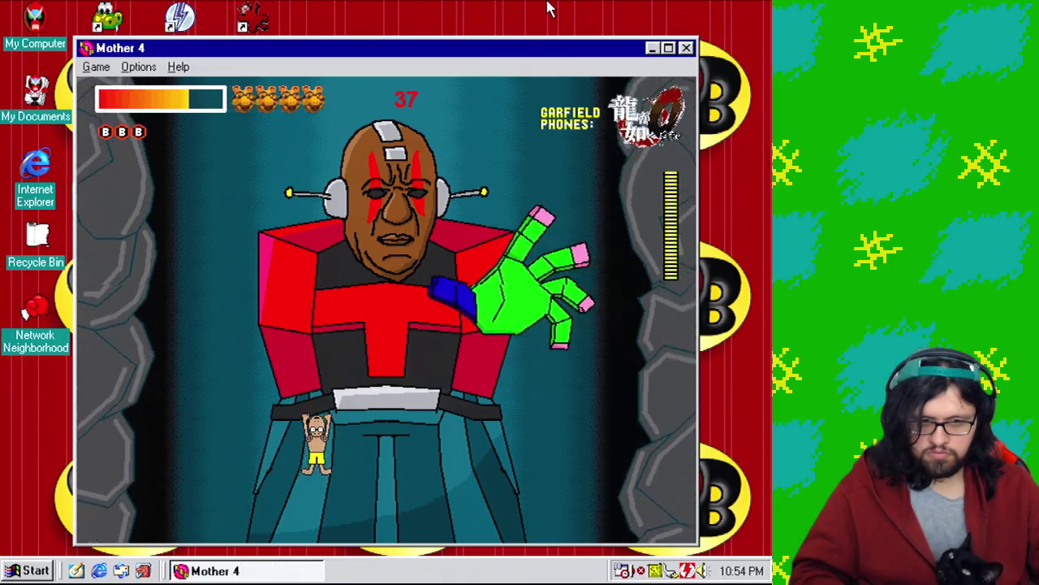
{"action": "key", "text": "Down"}
Weave across the floor through the falling projectiles and the gun's bullets.
{"action": "key", "text": "Right"}
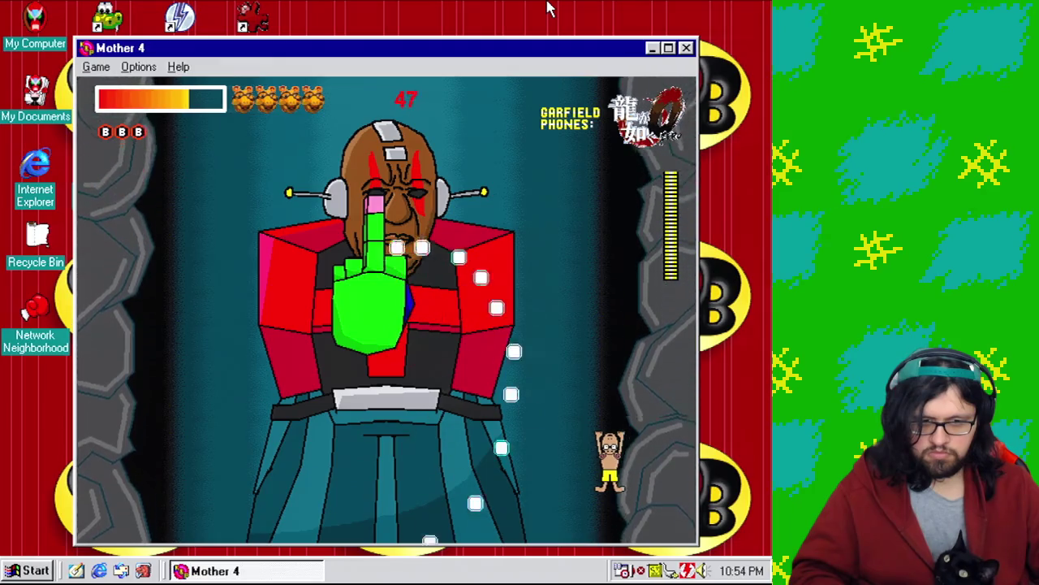
{"action": "key", "text": "Left"}
{"action": "key", "text": "Right"}
{"action": "key", "text": "Left"}
{"action": "key", "text": "Right"}
{"action": "key", "text": "Left"}
{"action": "key", "text": "Left"}
{"action": "key", "text": "Right"}
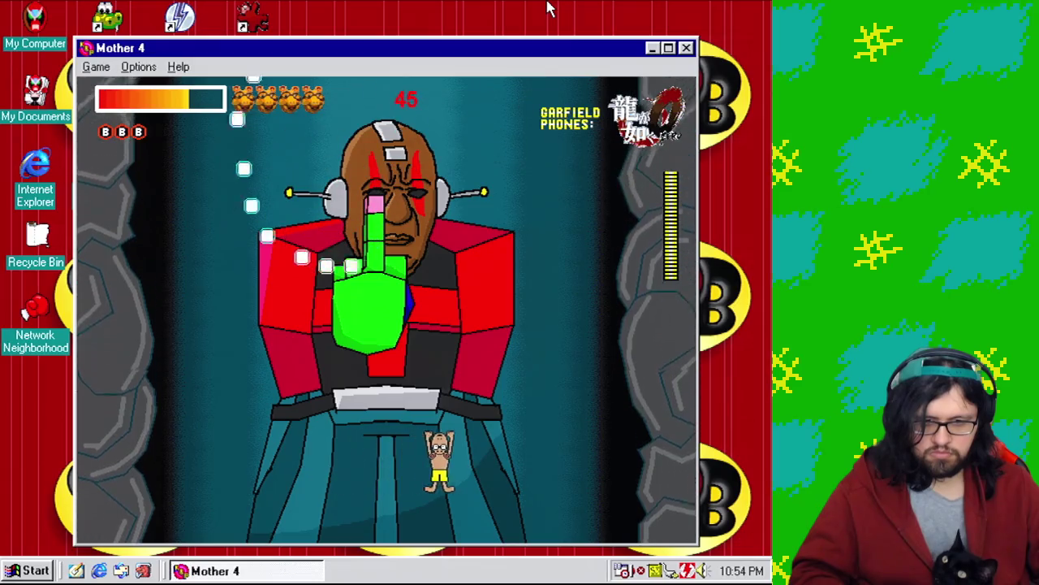
{"action": "key", "text": "Left"}
{"action": "key", "text": "Right"}
{"action": "key", "text": "Left"}
{"action": "key", "text": "Right"}
{"action": "key", "text": "Right"}
{"action": "key", "text": "Left"}
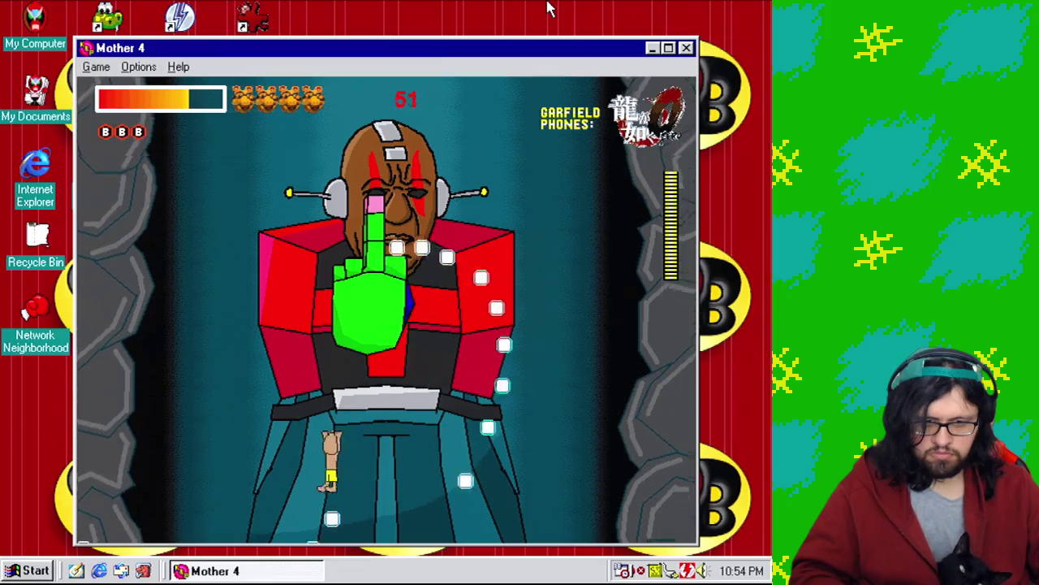
{"action": "key", "text": "Right"}
{"action": "key", "text": "Left"}
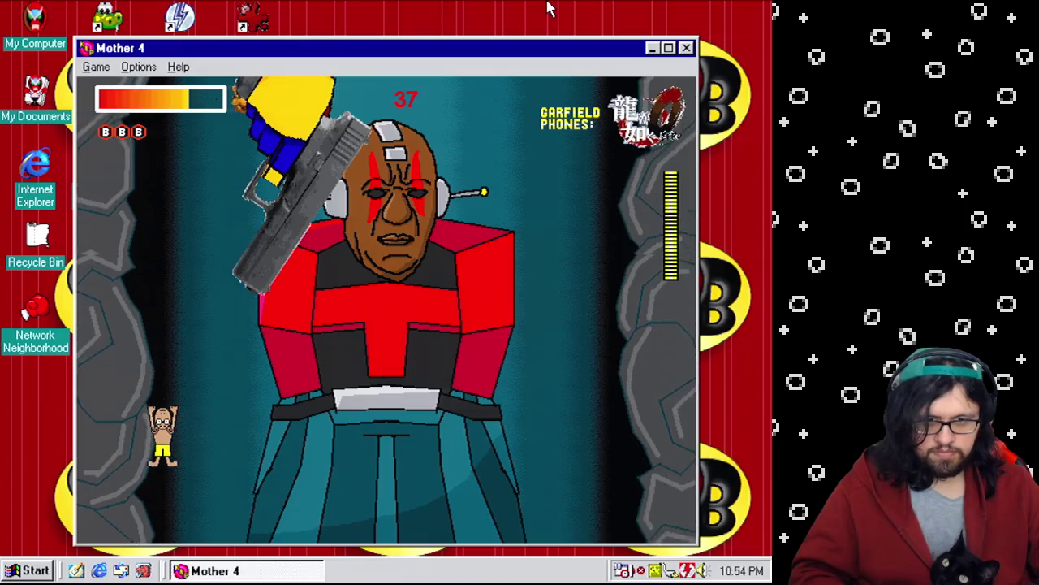
{"action": "key", "text": "Right"}
{"action": "key", "text": "Right"}
{"action": "key", "text": "Left"}
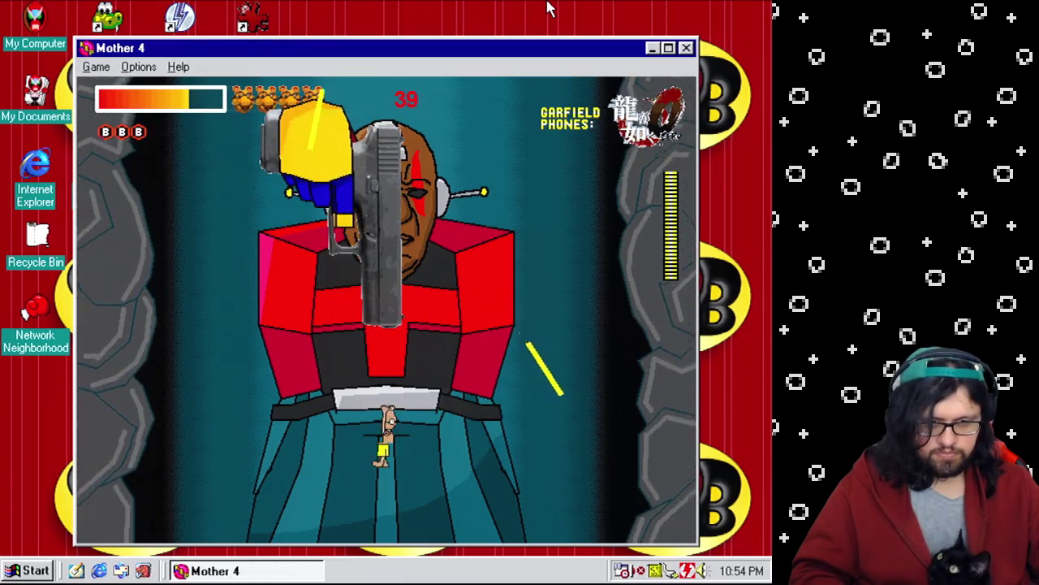
{"action": "key", "text": "Right"}
{"action": "key", "text": "Right"}
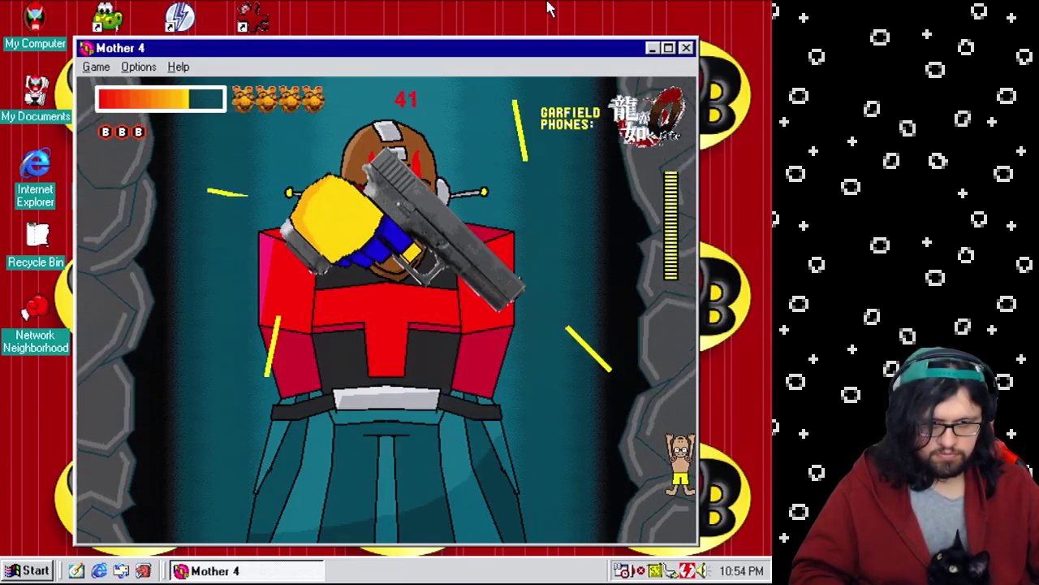
{"action": "key", "text": "Left"}
{"action": "key", "text": "Right"}
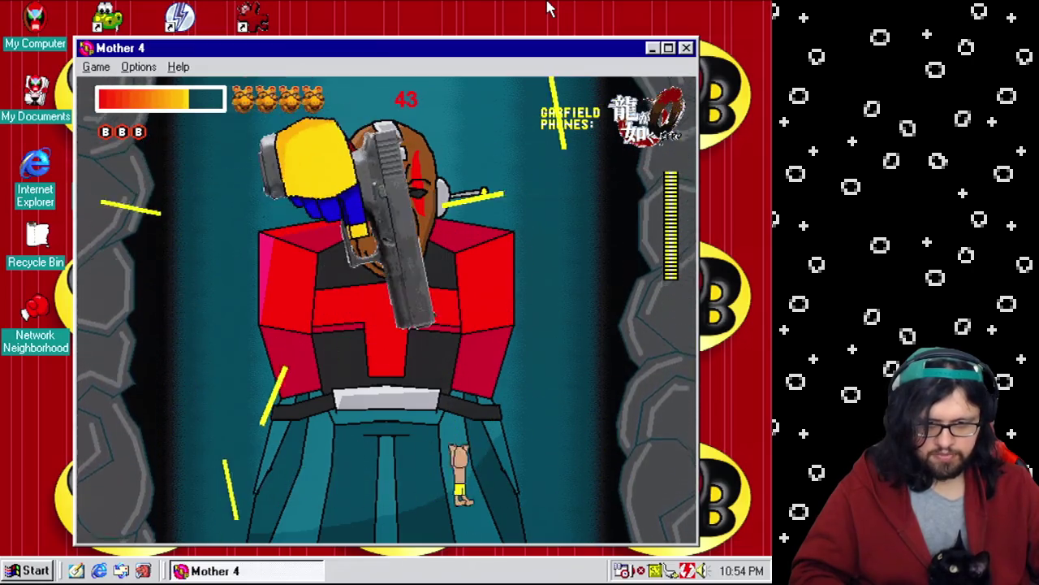
{"action": "key", "text": "Right"}
{"action": "key", "text": "Left"}
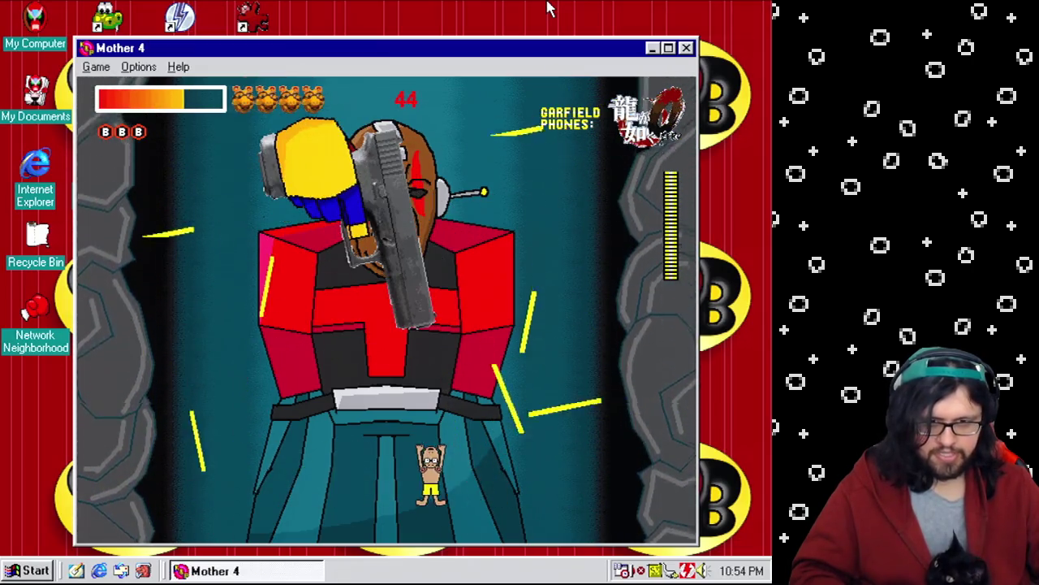
{"action": "key", "text": "Right"}
{"action": "key", "text": "Left"}
{"action": "key", "text": "Left"}
{"action": "key", "text": "Left"}
{"action": "key", "text": "Right"}
{"action": "key", "text": "Left"}
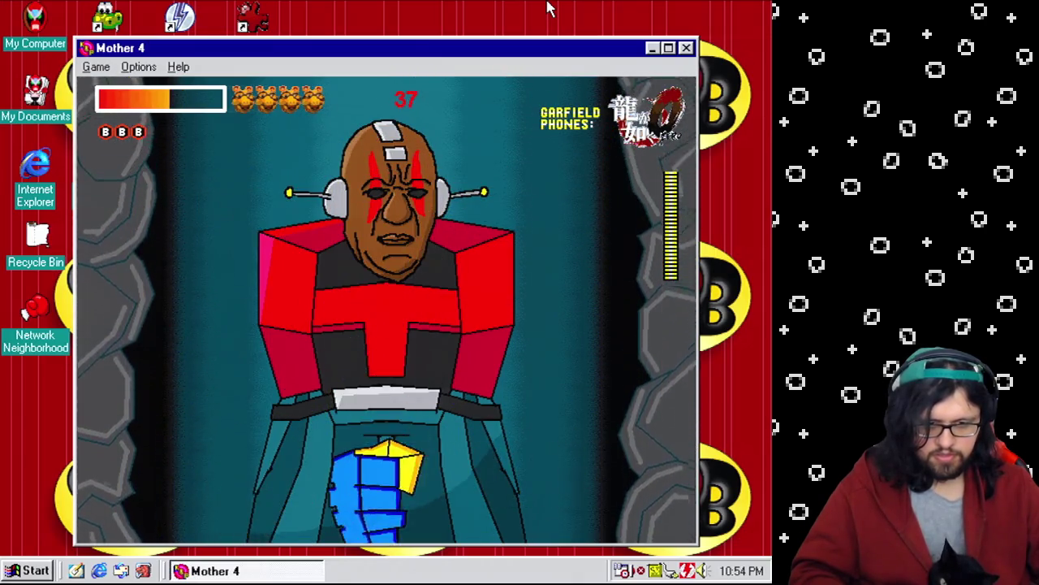
{"action": "key", "text": "Left"}
{"action": "key", "text": "Right"}
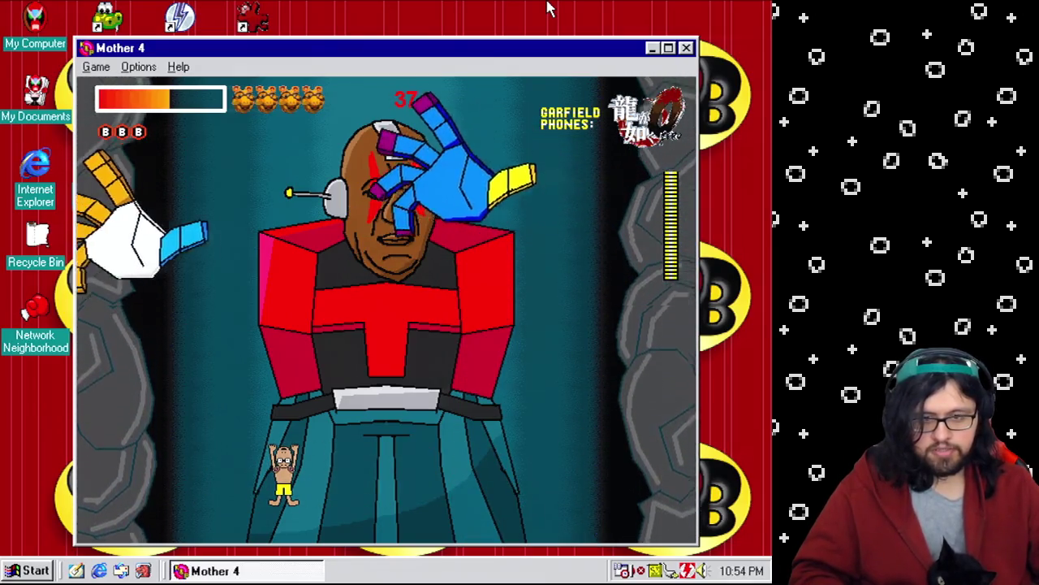
Dodge between lanes to escape the slamming fists until the YOU DIED screen appears.
{"action": "key", "text": "Right"}
{"action": "key", "text": "Right"}
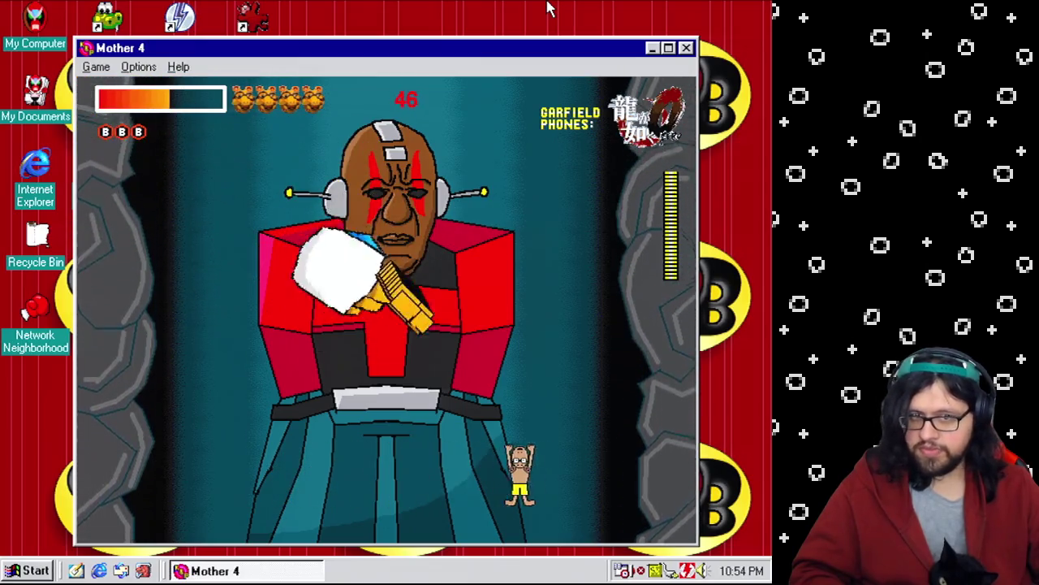
{"action": "key", "text": "Right"}
{"action": "key", "text": "Left"}
{"action": "key", "text": "Left"}
{"action": "key", "text": "Left"}
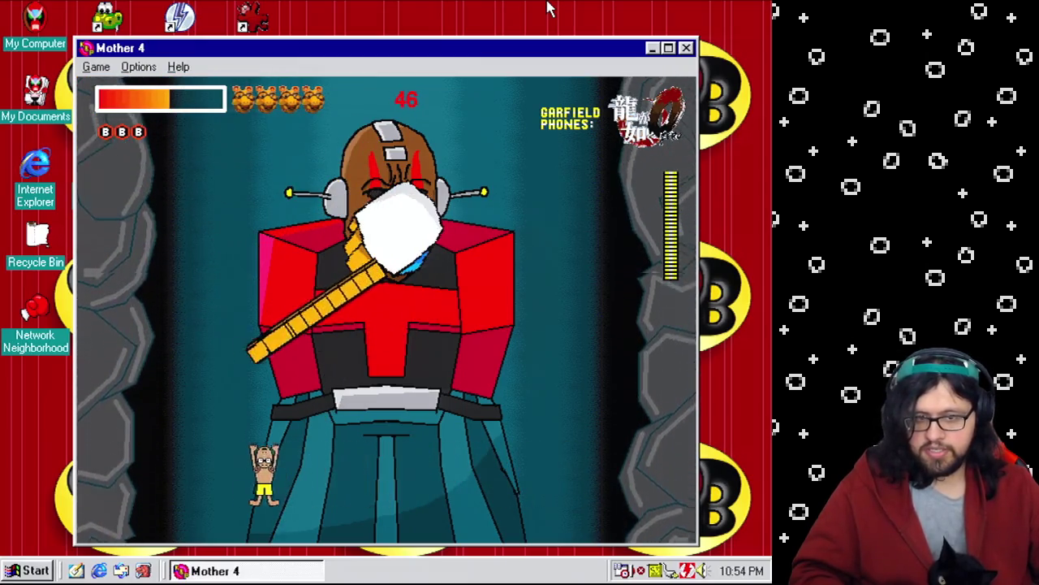
{"action": "key", "text": "Right"}
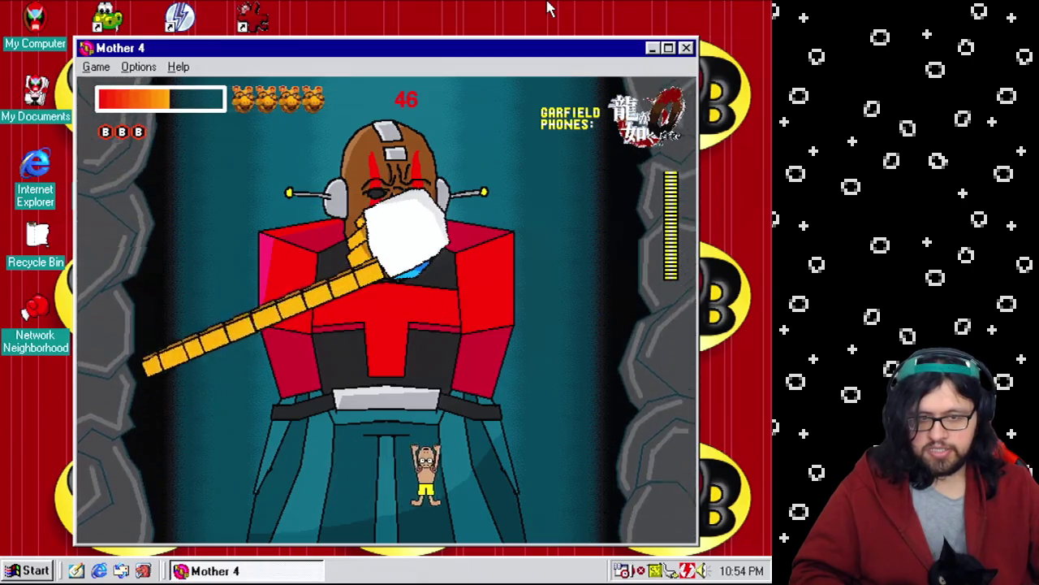
{"action": "key", "text": "Left"}
{"action": "key", "text": "Left"}
{"action": "key", "text": "Right"}
{"action": "key", "text": "Right"}
{"action": "key", "text": "Left"}
{"action": "key", "text": "Left"}
{"action": "key", "text": "Left"}
{"action": "key", "text": "Right"}
{"action": "key", "text": "Right"}
{"action": "key", "text": "Right"}
{"action": "key", "text": "Left"}
{"action": "key", "text": "Left"}
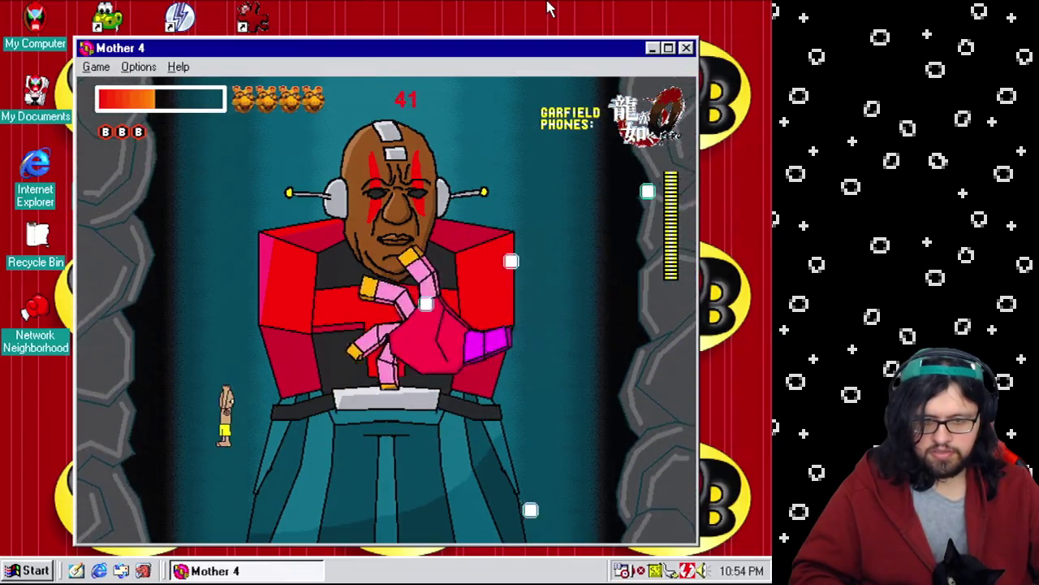
{"action": "key", "text": "Right"}
{"action": "key", "text": "Right"}
{"action": "key", "text": "Right"}
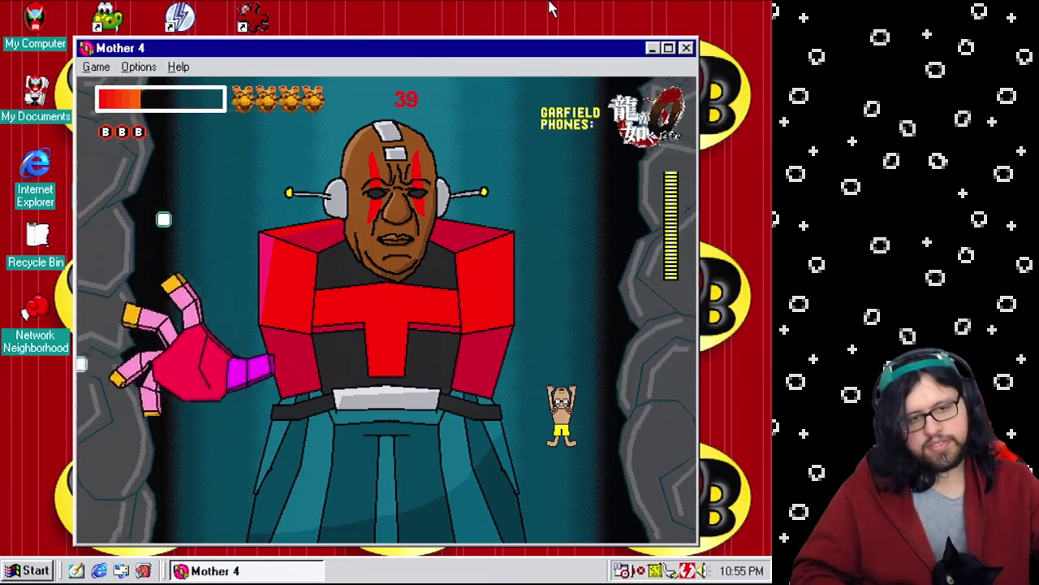
{"action": "key", "text": "Left"}
{"action": "key", "text": "Left"}
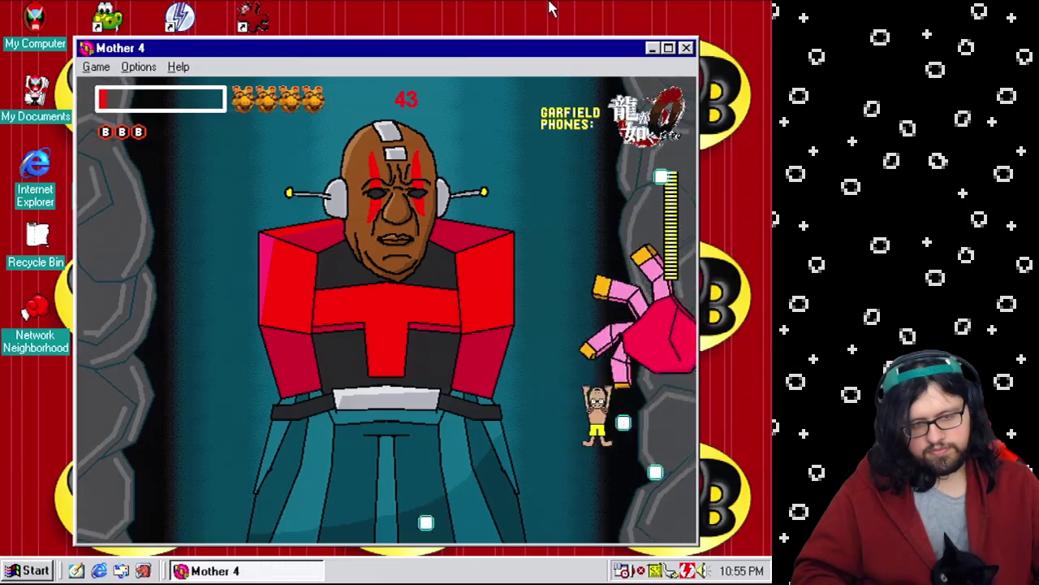
{"action": "key", "text": "Left"}
{"action": "key", "text": "Left"}
{"action": "key", "text": "Right"}
{"action": "key", "text": "Left"}
{"action": "key", "text": "Left"}
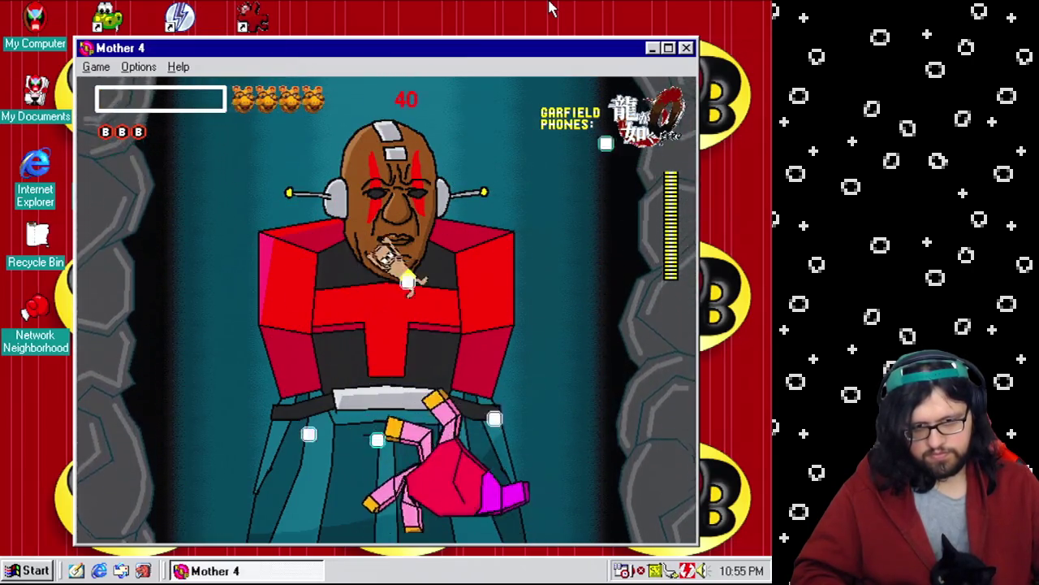
{"action": "key", "text": "Left"}
{"action": "key", "text": "Right"}
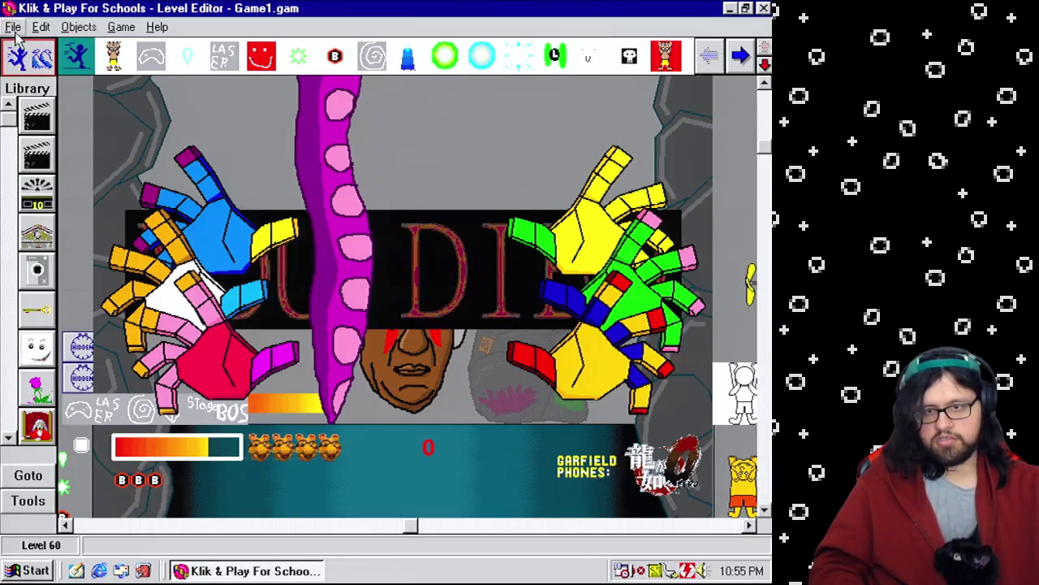
Save the game as Game1.gam and return to the level 60 editor view.
{"action": "left_click", "coordinate": [13, 27]}
{"action": "left_click", "coordinate": [24, 86]}
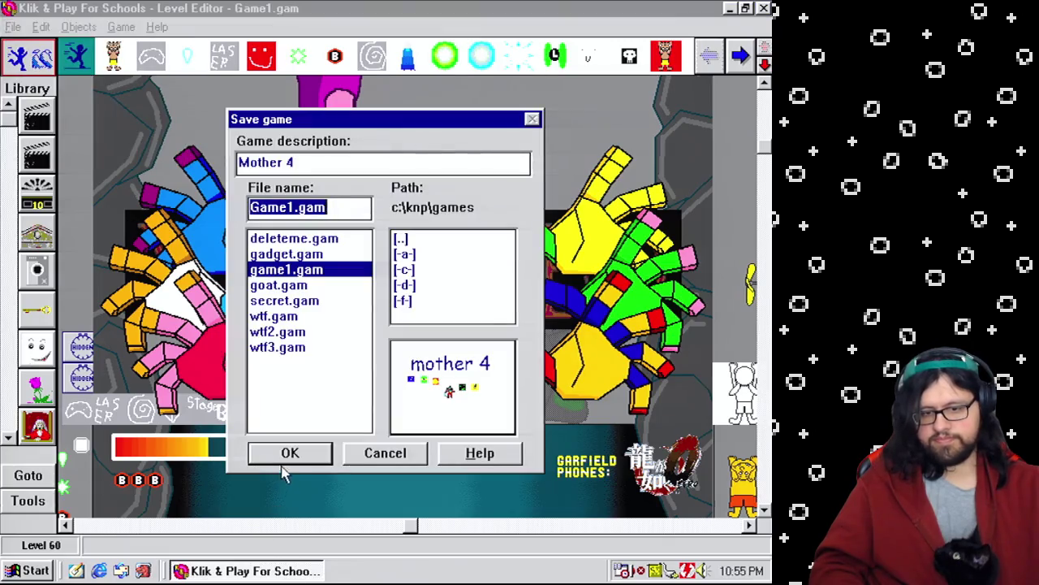
{"action": "left_click", "coordinate": [292, 452]}
{"action": "left_click", "coordinate": [767, 465]}
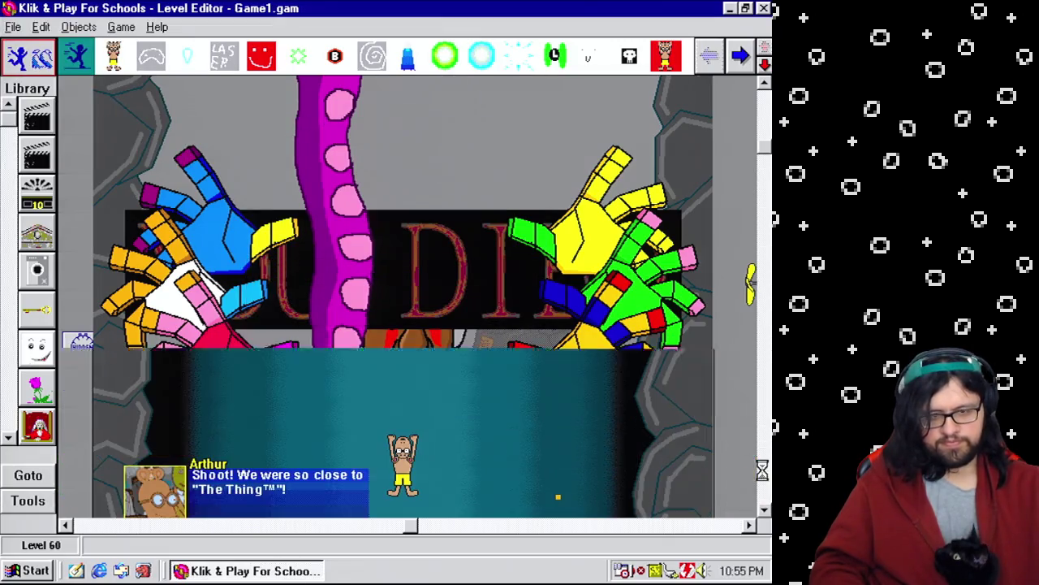
{"action": "left_click", "coordinate": [768, 221]}
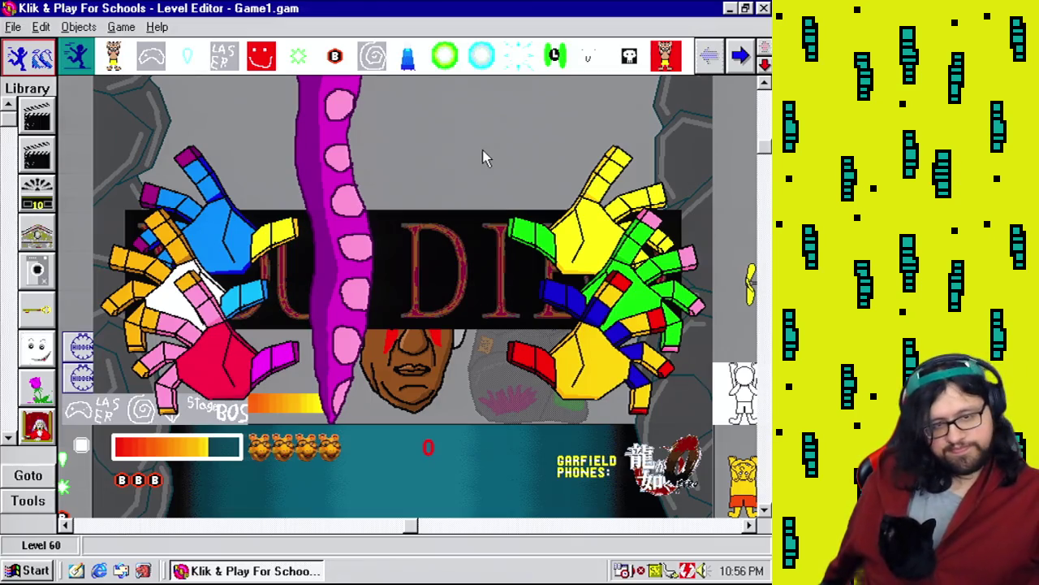
Open Frame 9 in the Level Editor from the Storyboard.
{"action": "left_click", "coordinate": [122, 26]}
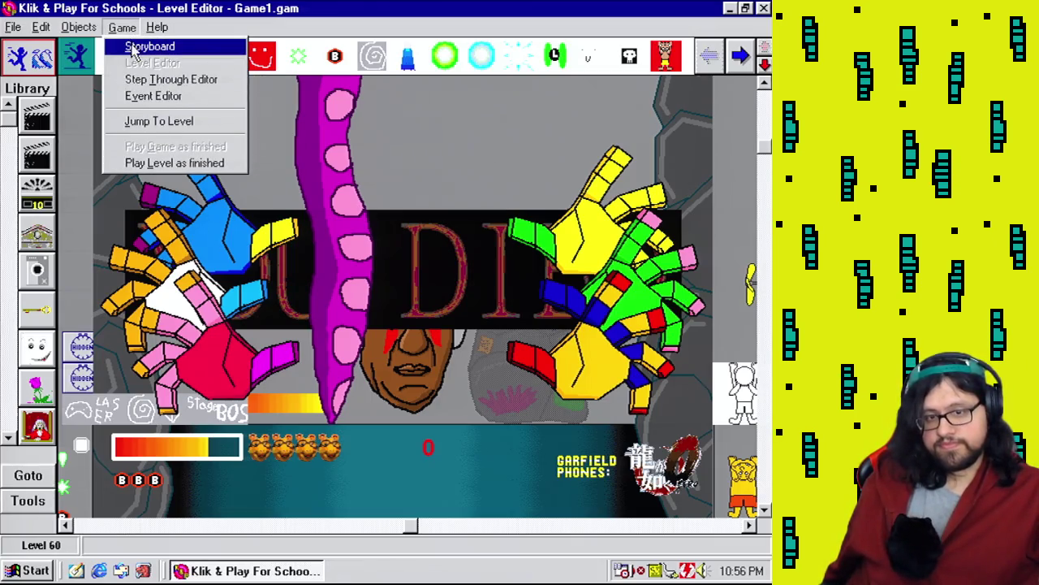
{"action": "left_click", "coordinate": [134, 47]}
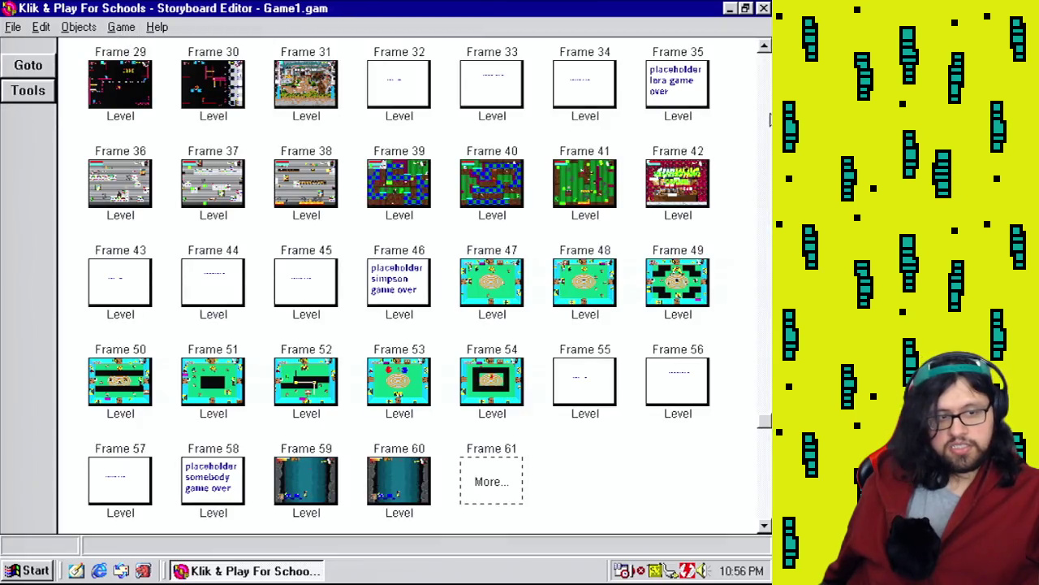
{"action": "left_click", "coordinate": [765, 118]}
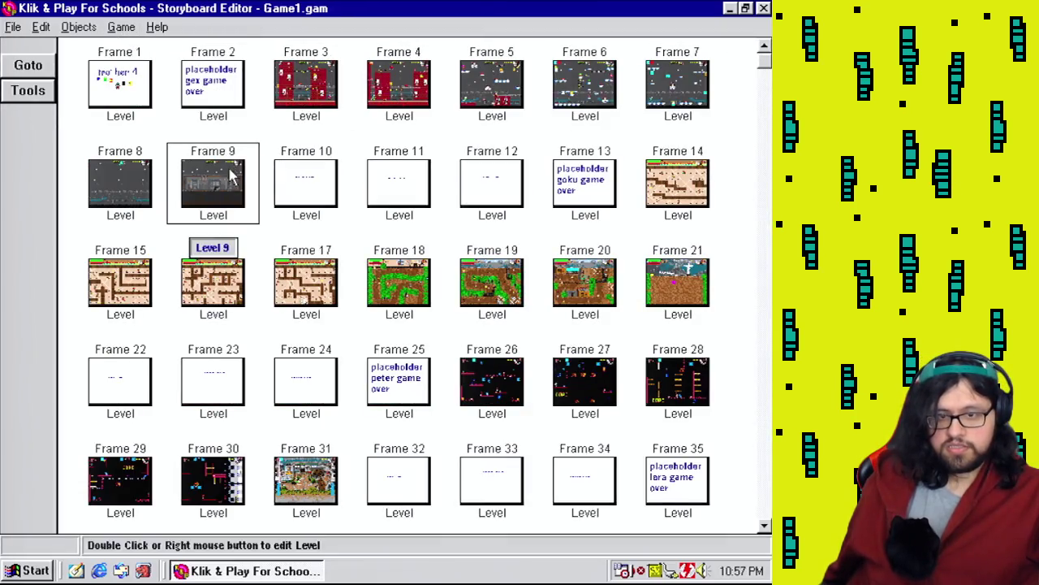
{"action": "right_click", "coordinate": [233, 175]}
{"action": "left_click", "coordinate": [255, 209]}
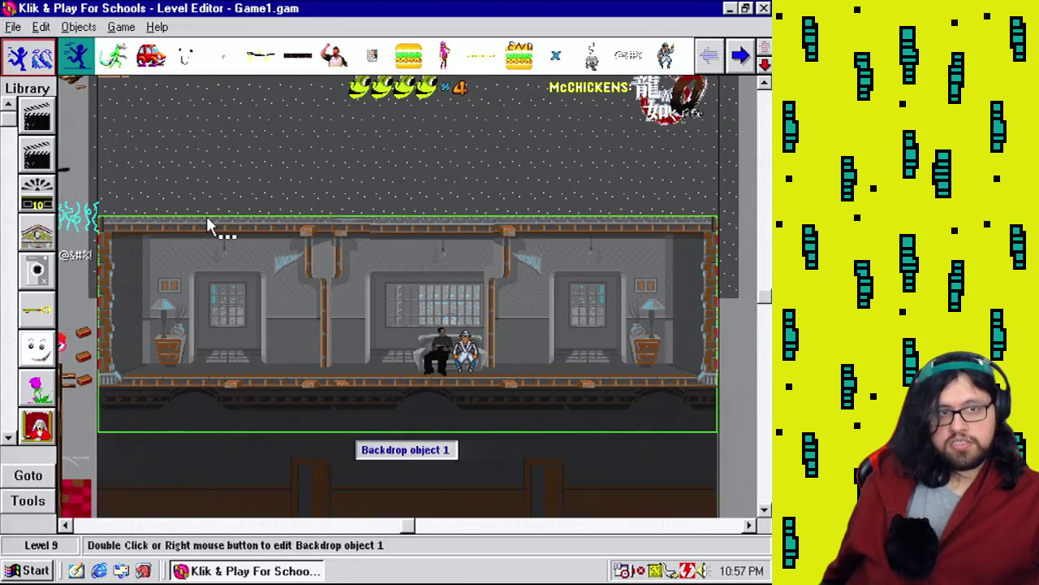
Test-play from Level 9 with sound samples enabled.
{"action": "left_click", "coordinate": [122, 26]}
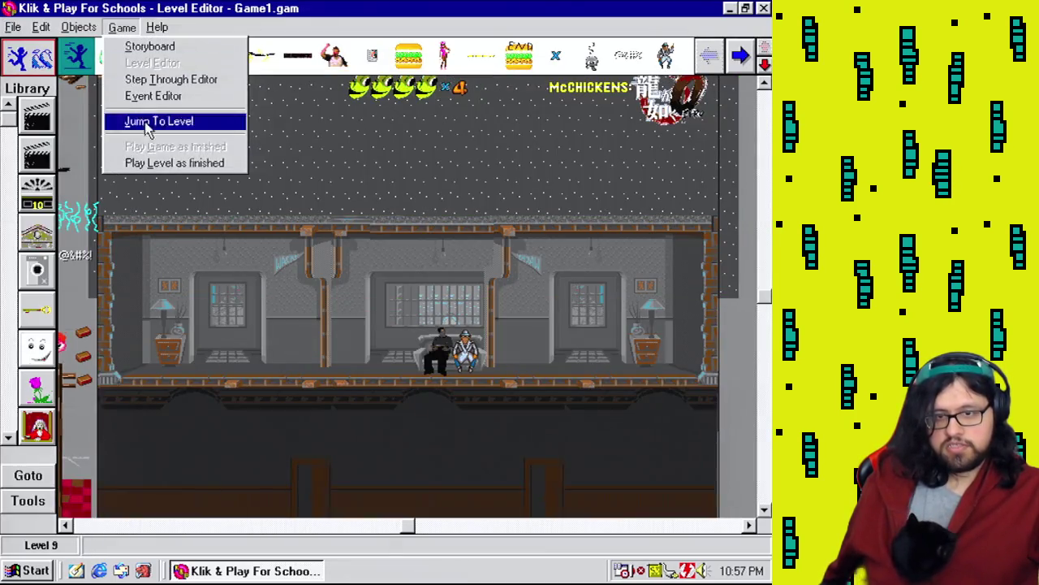
{"action": "left_click", "coordinate": [148, 126]}
{"action": "left_click", "coordinate": [136, 67]}
{"action": "left_click", "coordinate": [155, 86]}
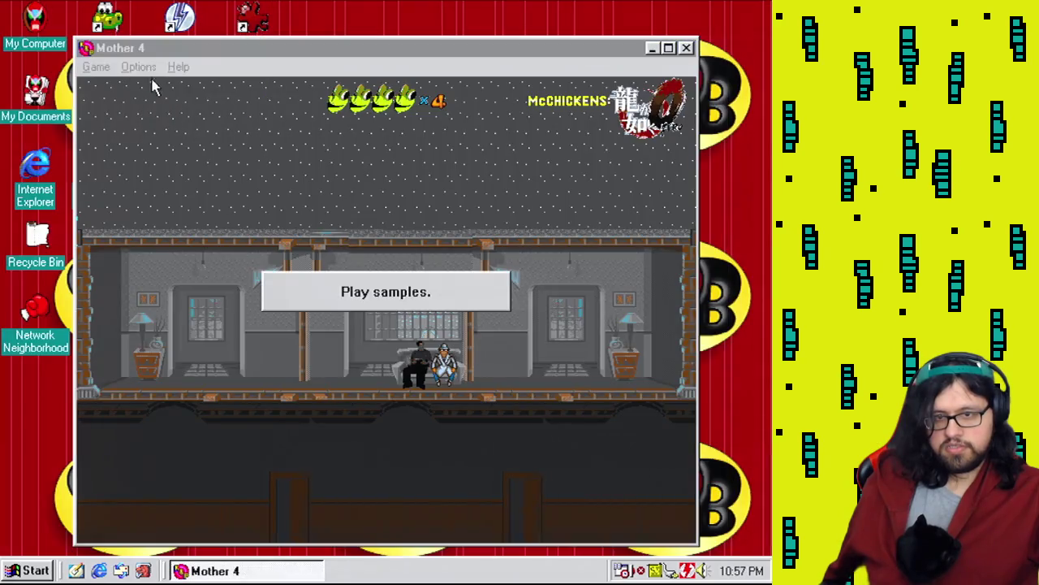
Enable Play music in the Level 9 test window's Options menu.
{"action": "left_click", "coordinate": [138, 67]}
{"action": "left_click", "coordinate": [163, 102]}
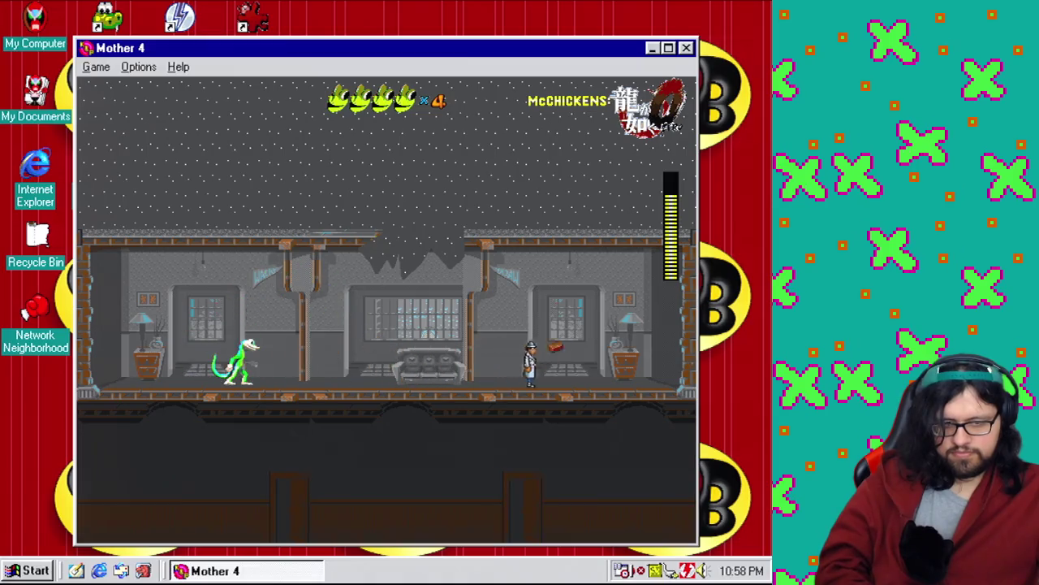
Jump the gecko back and forth over the enemy, around the couch and pillars.
{"action": "key", "text": "Right"}
{"action": "key", "text": "space"}
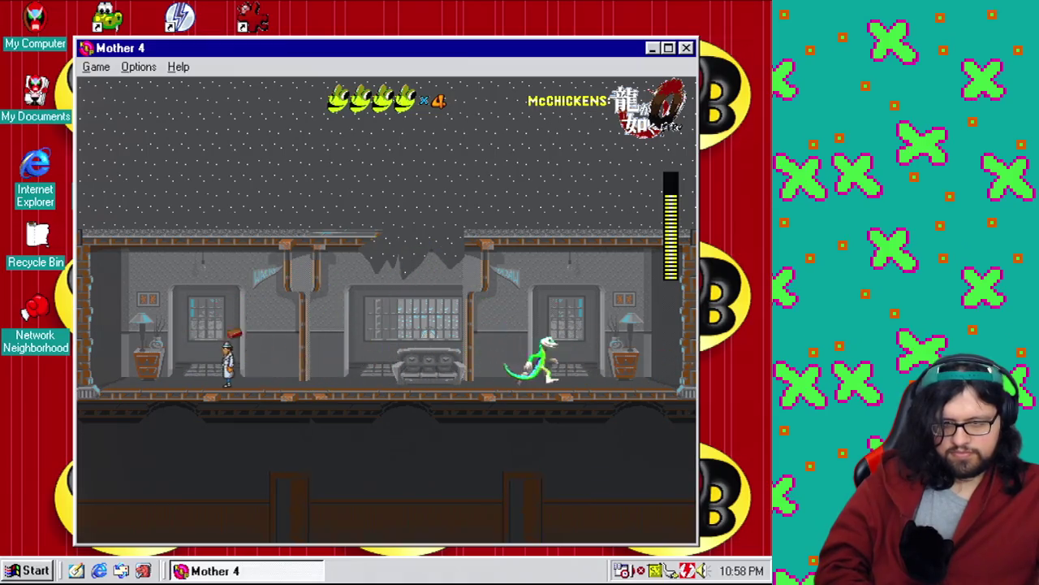
{"action": "key", "text": "Right"}
{"action": "key", "text": "Left"}
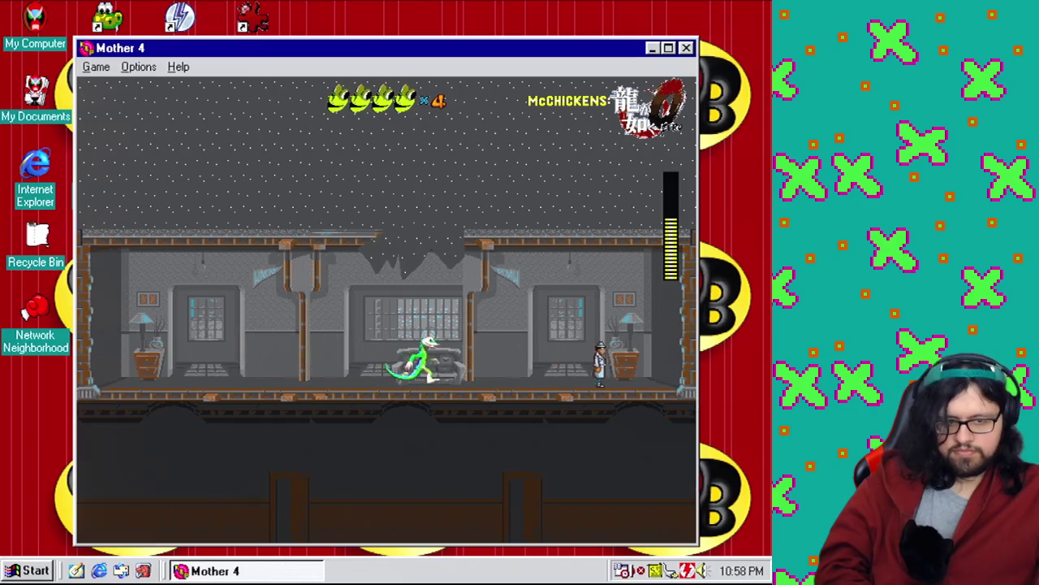
{"action": "key", "text": "Left"}
{"action": "key", "text": "space"}
{"action": "key", "text": "Right"}
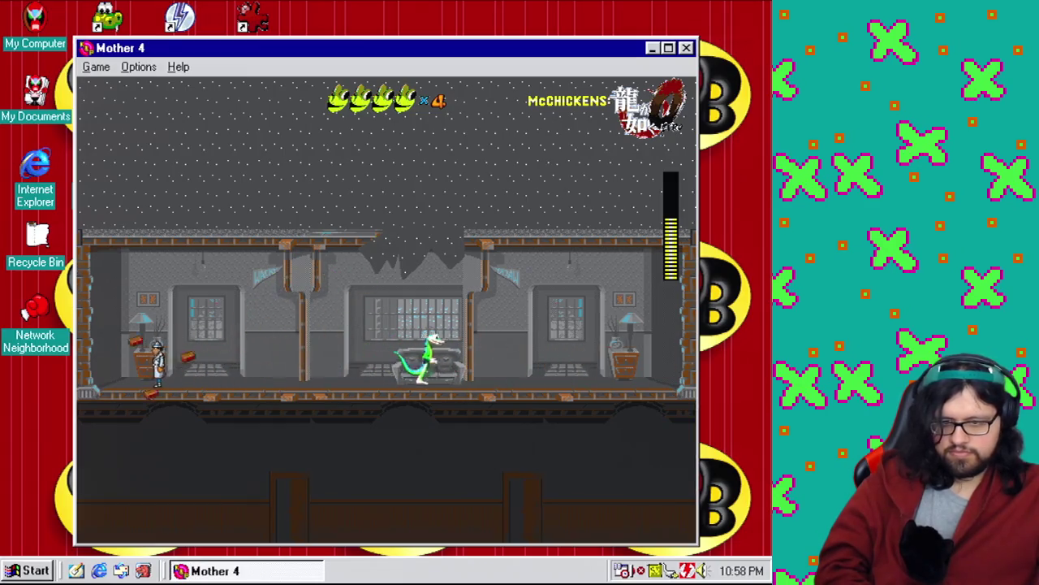
{"action": "key", "text": "Left"}
{"action": "key", "text": "space"}
{"action": "key", "text": "Right"}
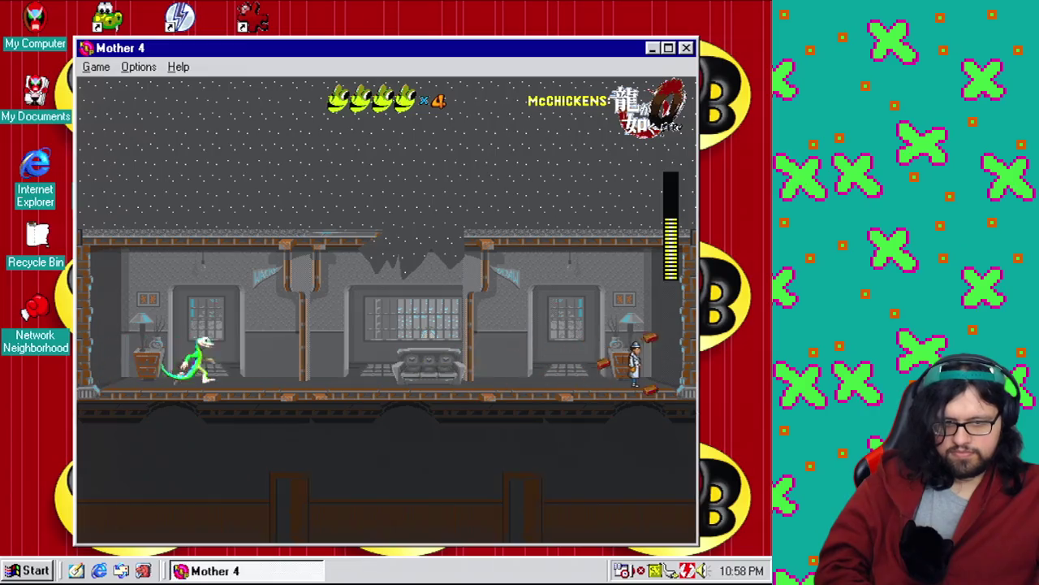
{"action": "key", "text": "space"}
{"action": "key", "text": "Left"}
{"action": "key", "text": "space"}
{"action": "key", "text": "Left"}
{"action": "key", "text": "Right"}
{"action": "key", "text": "space"}
{"action": "key", "text": "Right"}
{"action": "key", "text": "Left"}
{"action": "key", "text": "space"}
{"action": "key", "text": "Left"}
{"action": "key", "text": "Right"}
{"action": "key", "text": "space"}
{"action": "key", "text": "Left"}
{"action": "key", "text": "space"}
{"action": "key", "text": "Left"}
{"action": "key", "text": "Right"}
{"action": "key", "text": "space"}
{"action": "key", "text": "Left"}
{"action": "key", "text": "space"}
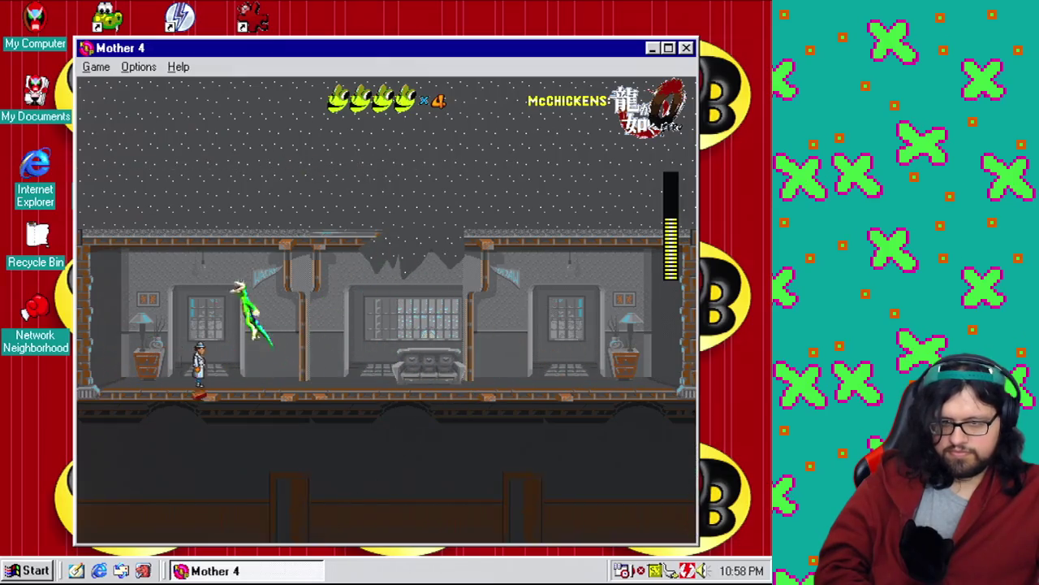
{"action": "key", "text": "Right"}
{"action": "key", "text": "space"}
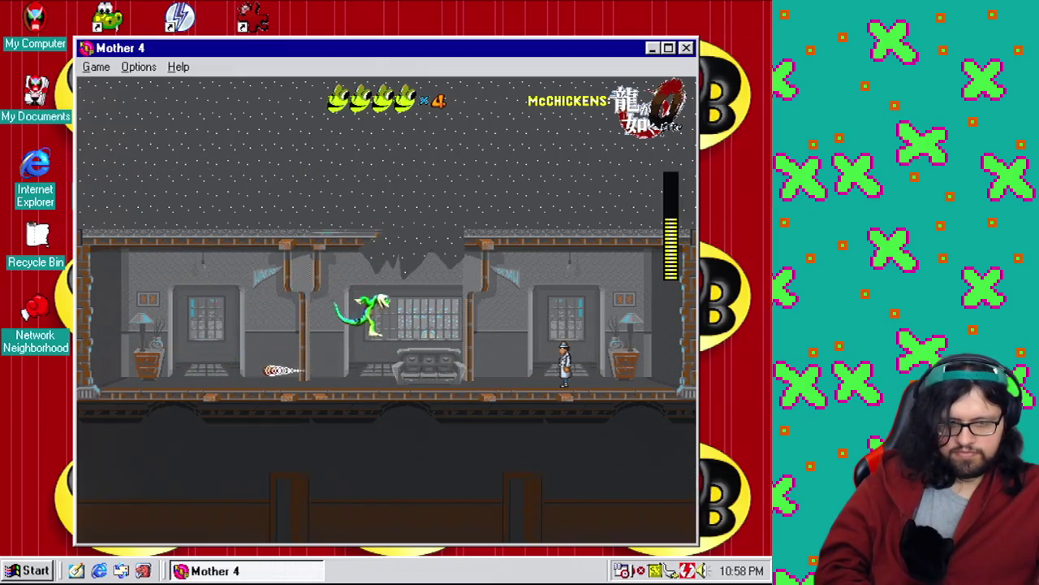
{"action": "key", "text": "Left"}
{"action": "key", "text": "space"}
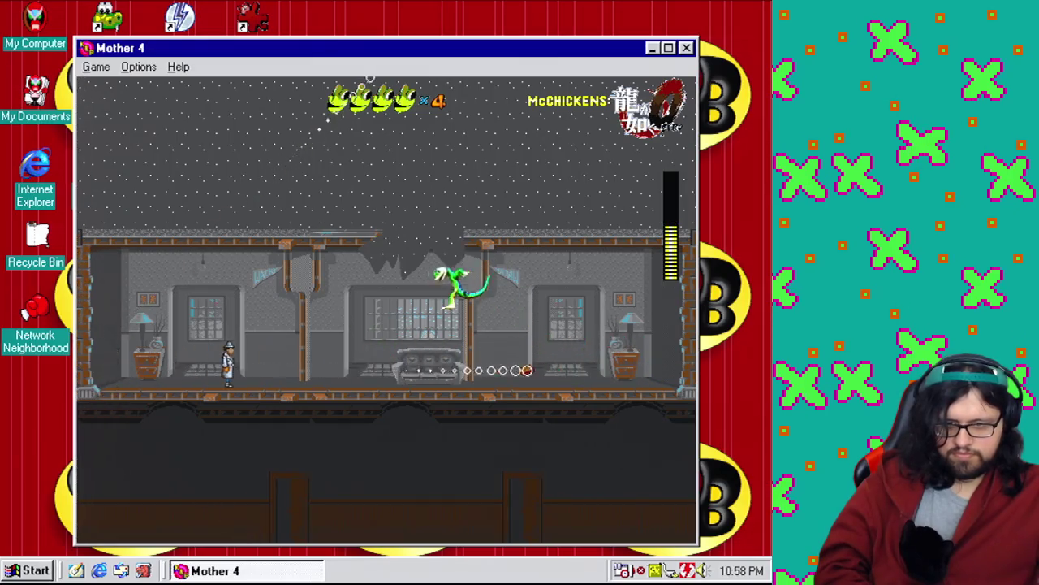
Run the gecko side to side under the flying boss, dodging its falling projectiles.
{"action": "key", "text": "Right"}
{"action": "key", "text": "Left"}
{"action": "key", "text": "Right"}
{"action": "key", "text": "Left"}
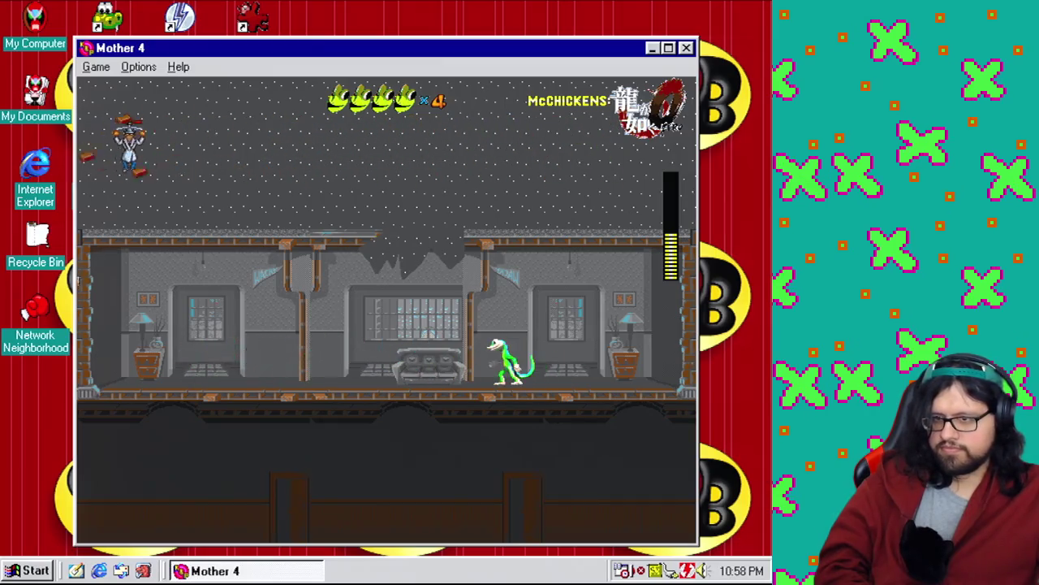
{"action": "key", "text": "Right"}
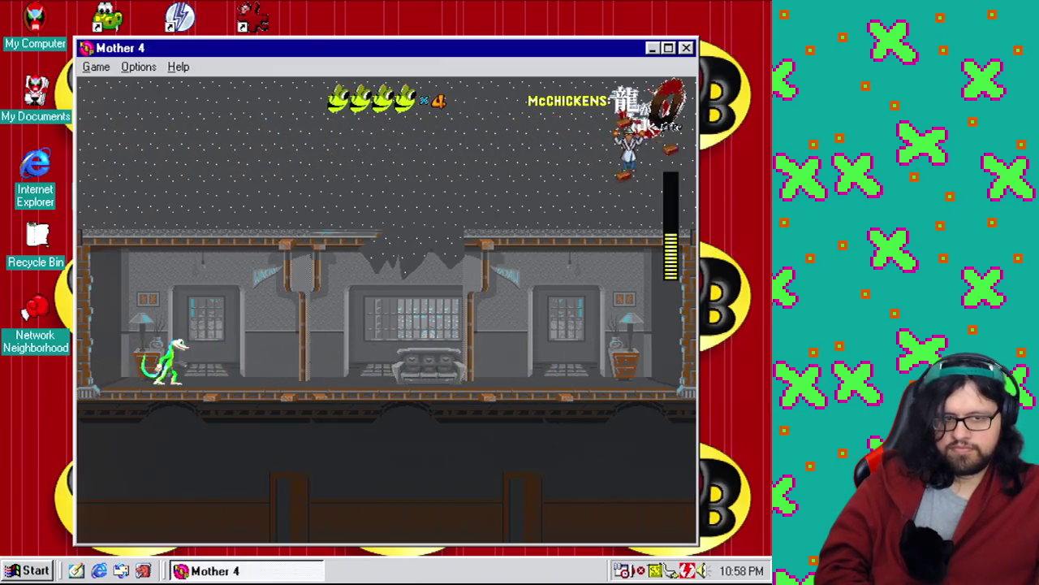
{"action": "key", "text": "Left"}
{"action": "key", "text": "Right"}
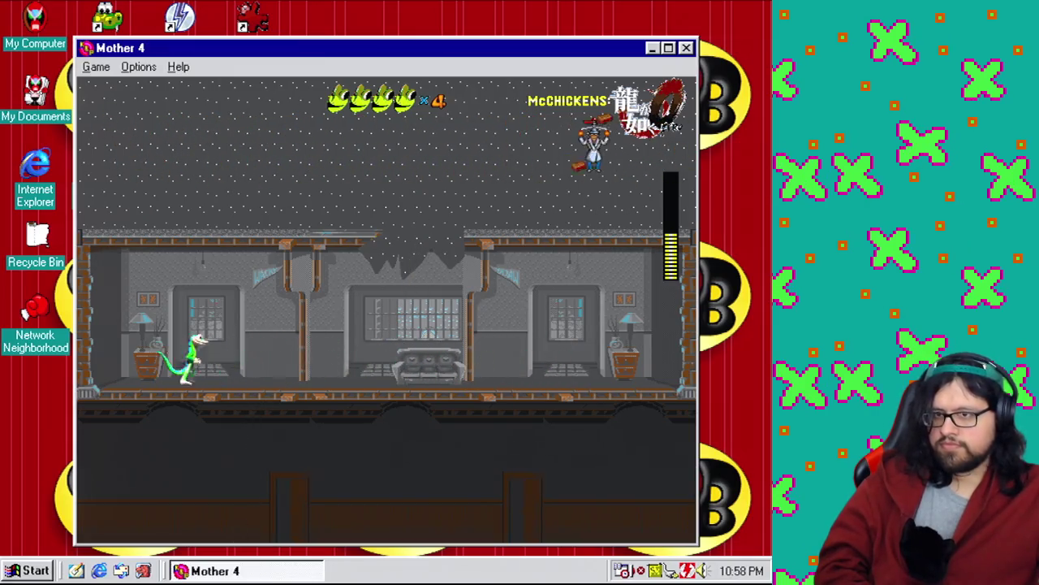
{"action": "key", "text": "Left"}
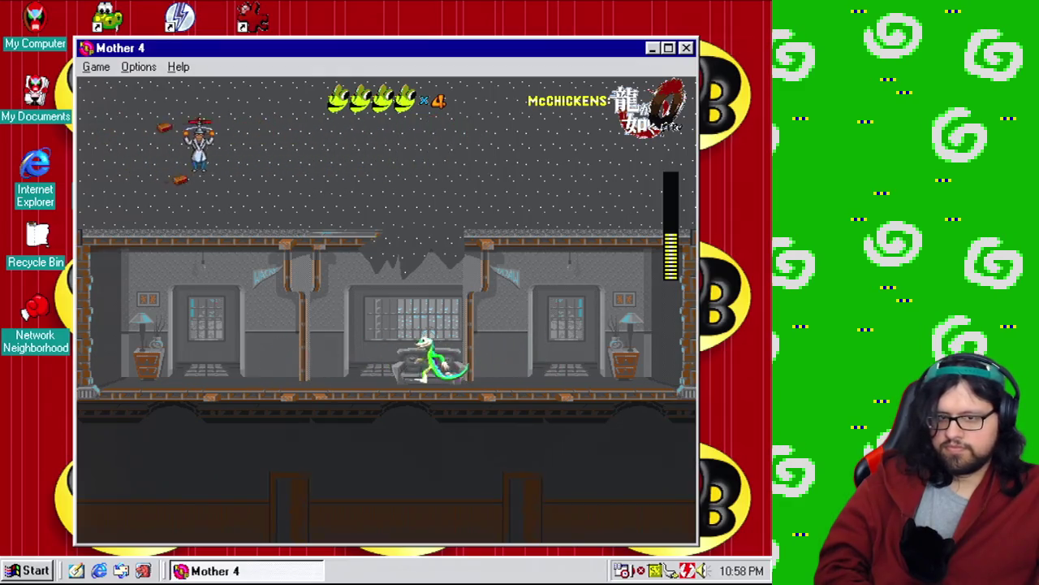
{"action": "key", "text": "Right"}
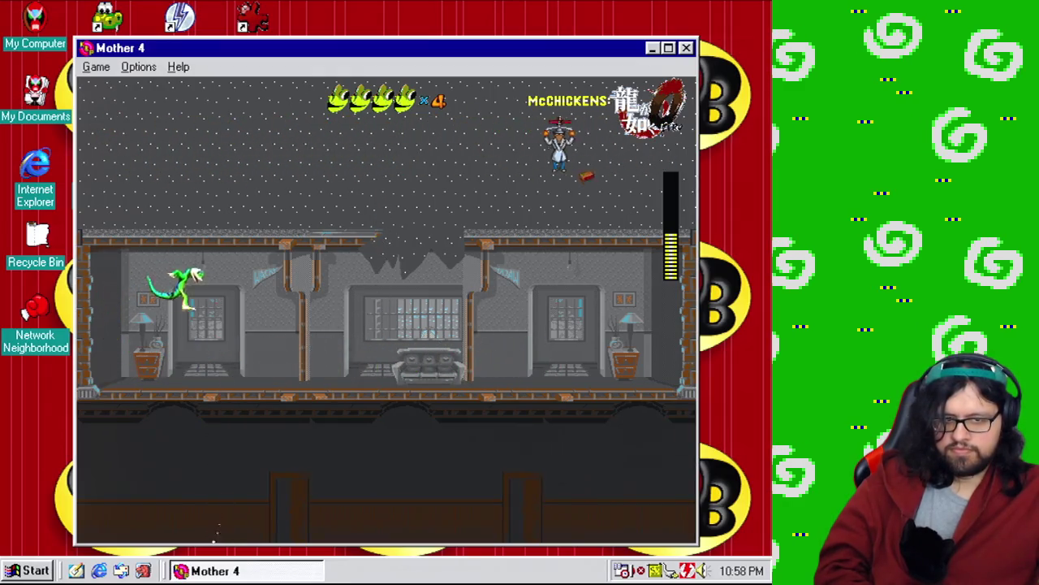
{"action": "key", "text": "Left"}
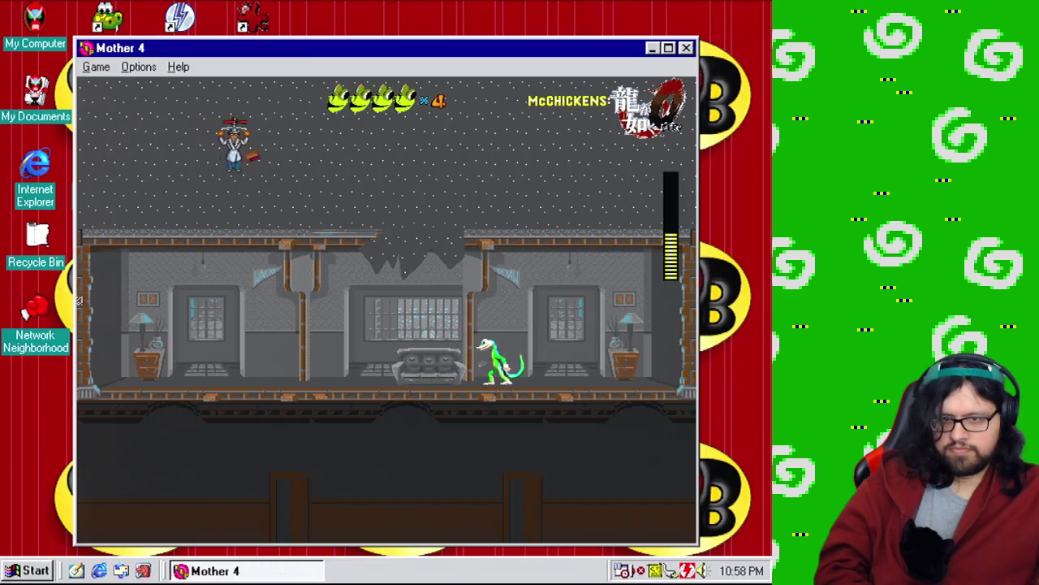
{"action": "key", "text": "Left"}
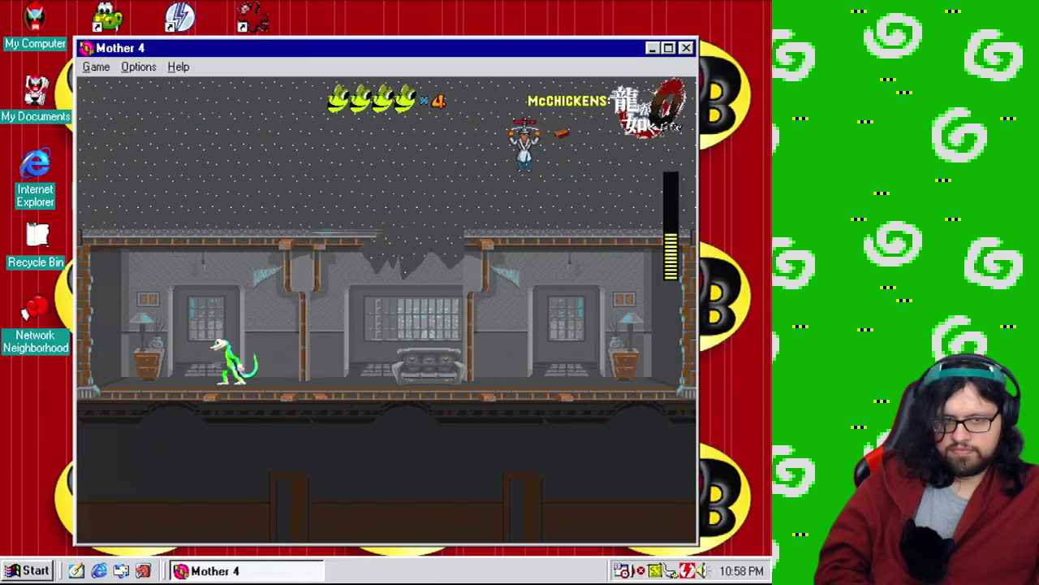
{"action": "key", "text": "Right"}
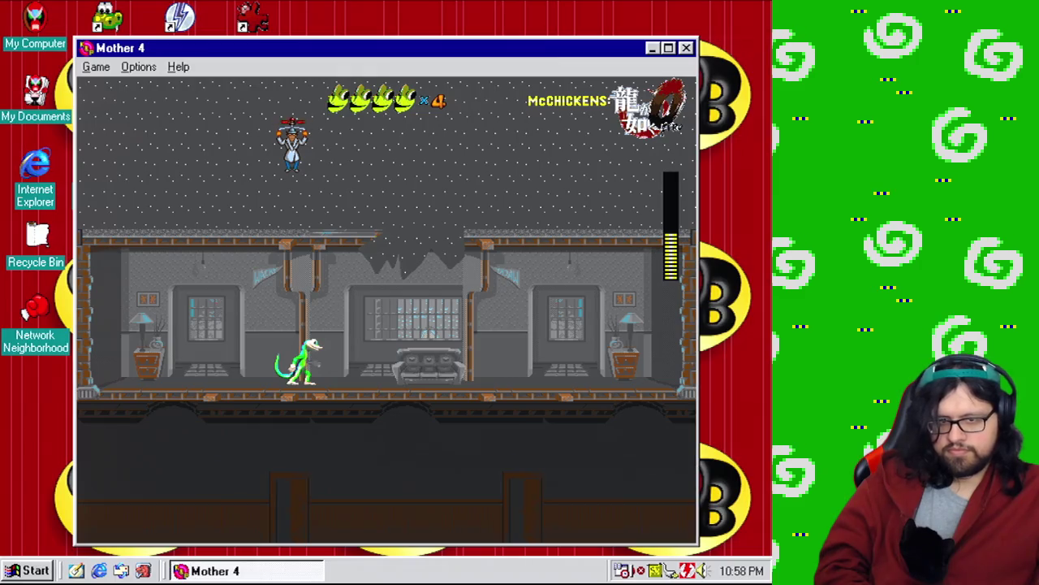
{"action": "key", "text": "Left"}
{"action": "key", "text": "Right"}
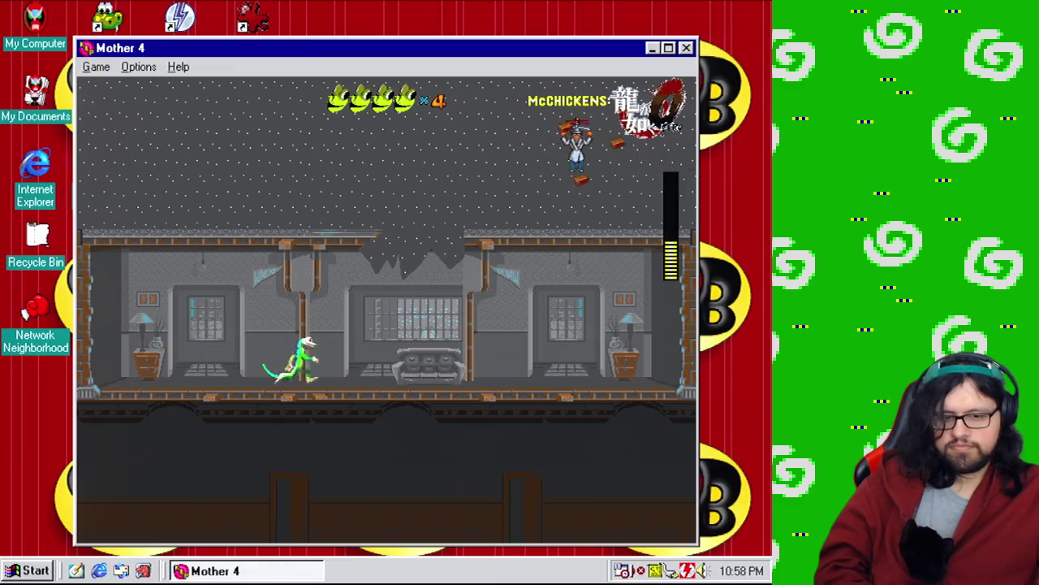
{"action": "key", "text": "Left"}
{"action": "key", "text": "Right"}
{"action": "key", "text": "Left"}
{"action": "key", "text": "Right"}
{"action": "key", "text": "Left"}
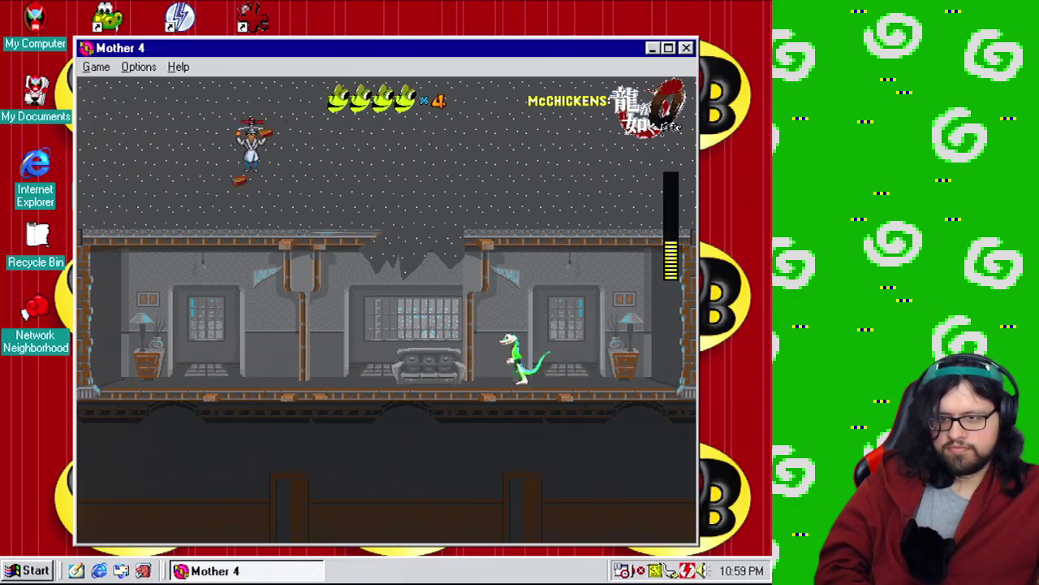
{"action": "key", "text": "Right"}
{"action": "key", "text": "Right"}
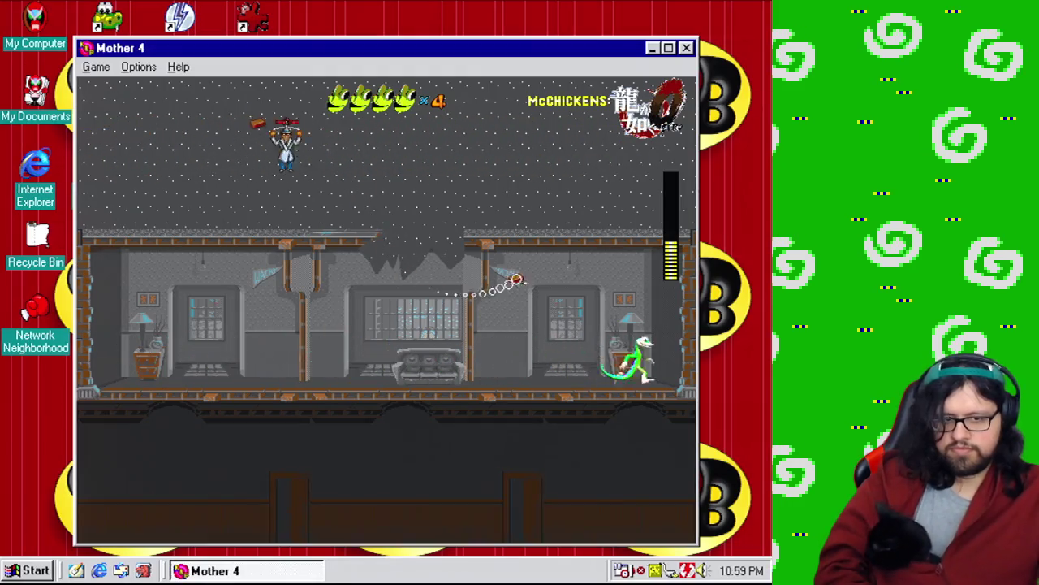
{"action": "key", "text": "Left"}
{"action": "key", "text": "Right"}
{"action": "key", "text": "Left"}
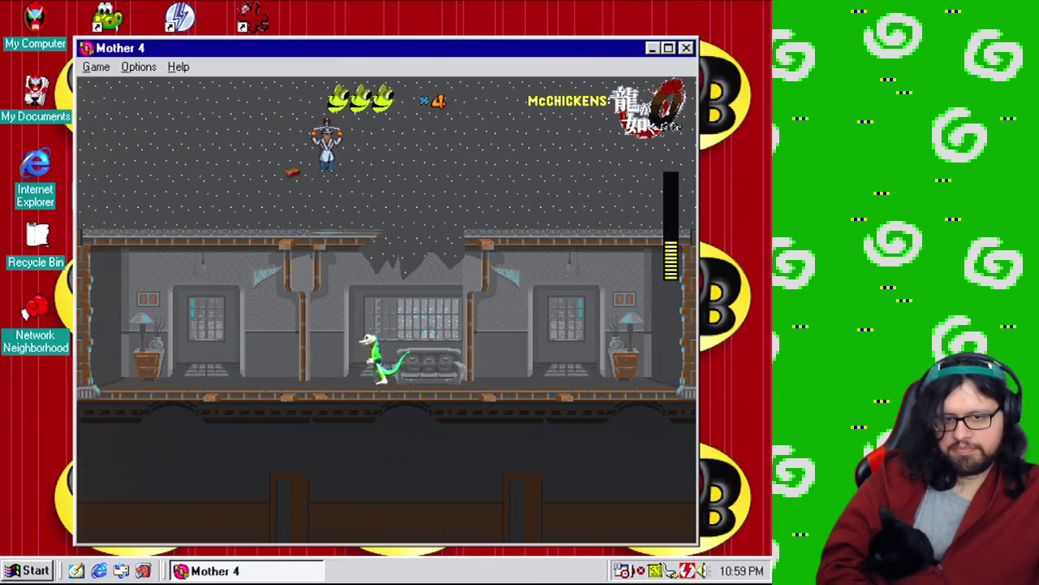
{"action": "key", "text": "Left"}
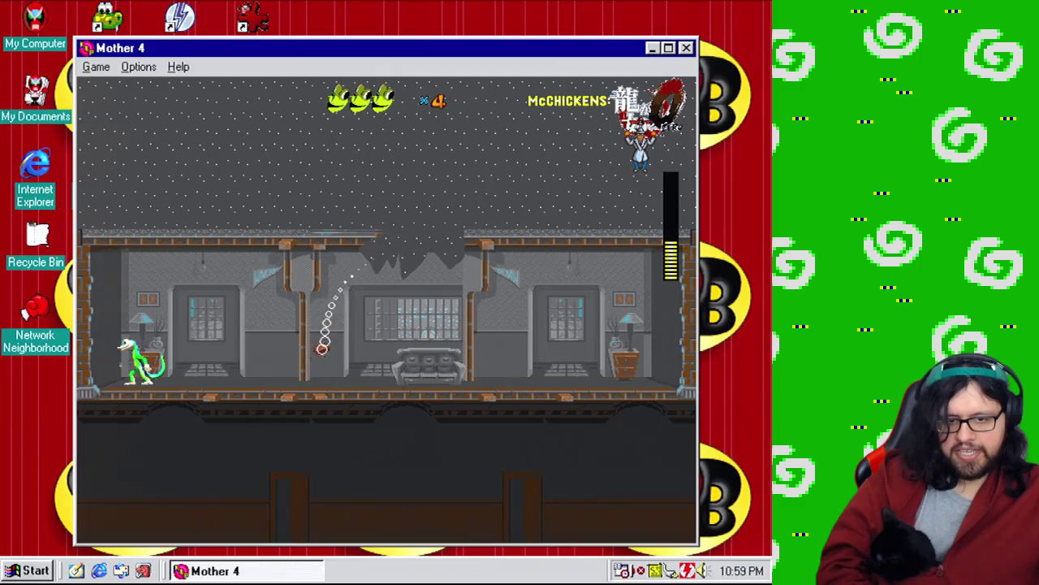
{"action": "key", "text": "Right"}
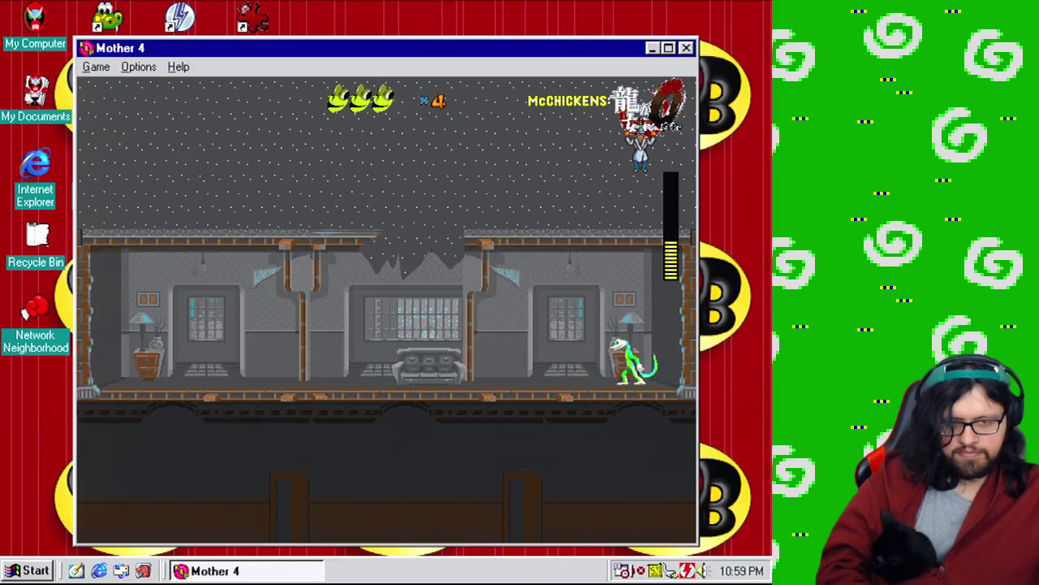
{"action": "key", "text": "Left"}
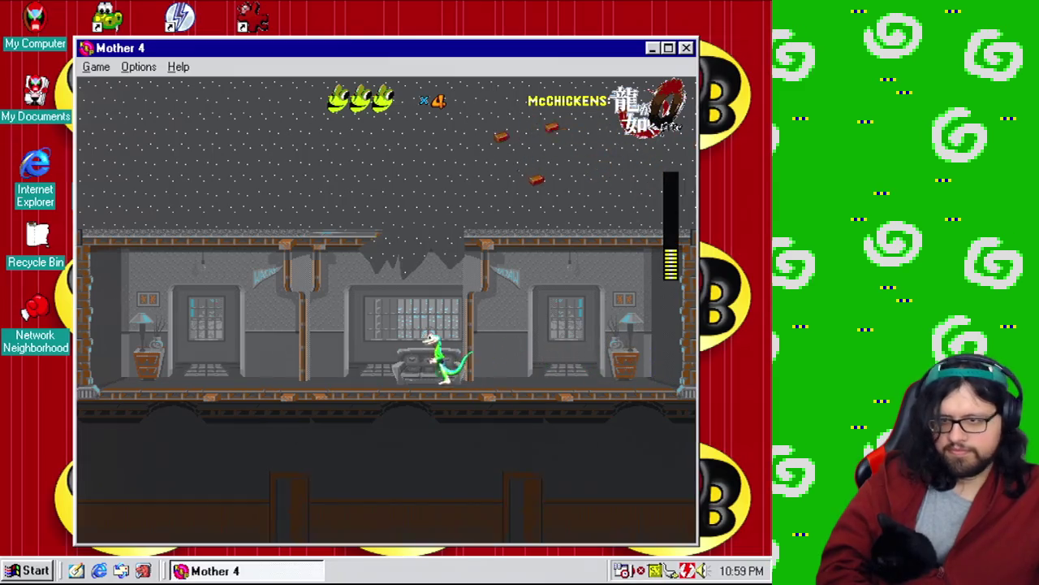
{"action": "key", "text": "Right"}
{"action": "key", "text": "Left"}
{"action": "key", "text": "Left"}
{"action": "key", "text": "Right"}
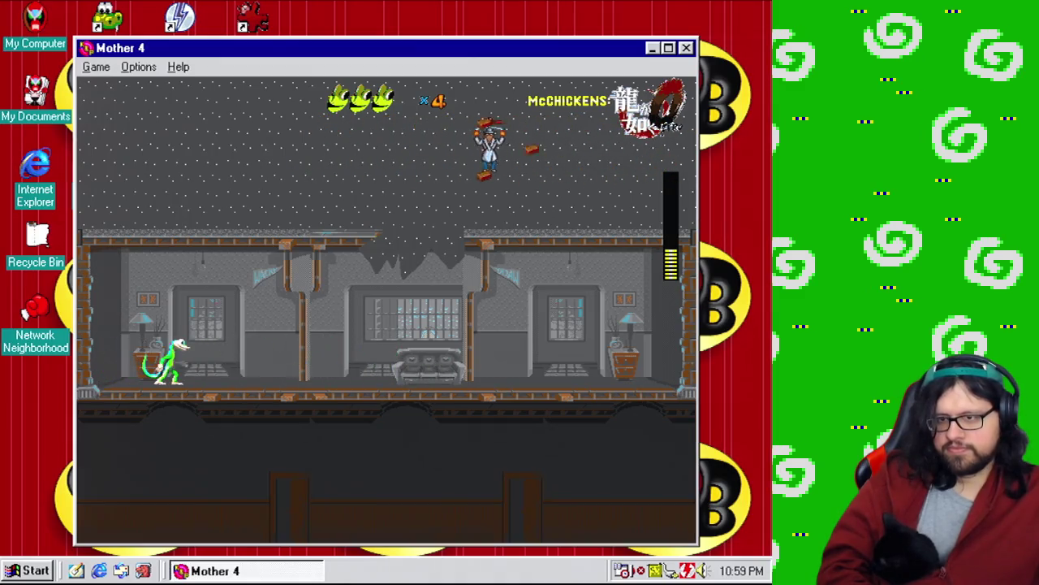
{"action": "key", "text": "Right"}
{"action": "key", "text": "Left"}
{"action": "key", "text": "Left"}
{"action": "key", "text": "Right"}
{"action": "key", "text": "Left"}
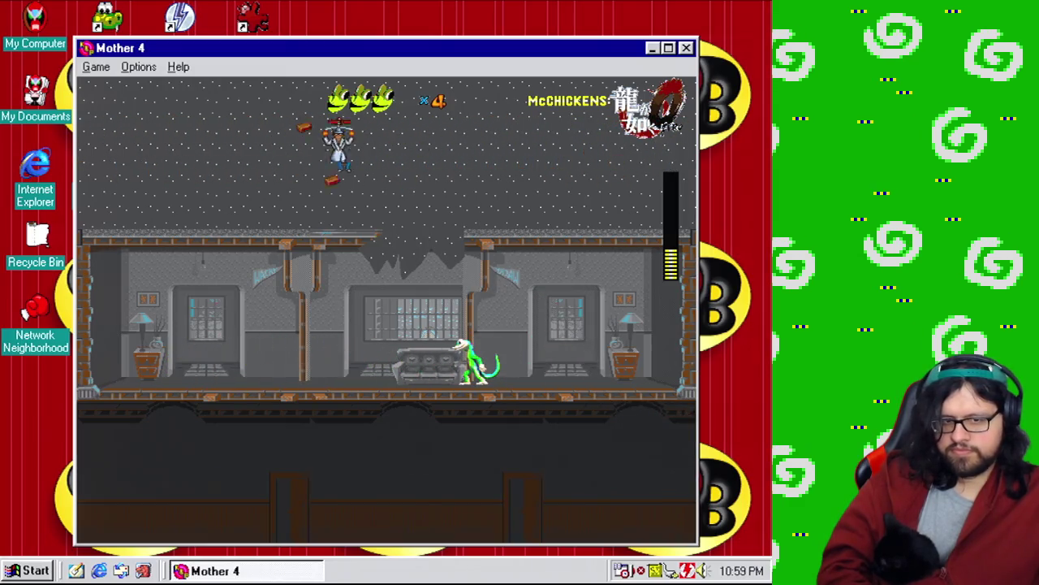
{"action": "key", "text": "Left"}
{"action": "key", "text": "space"}
{"action": "key", "text": "Right"}
{"action": "key", "text": "Left"}
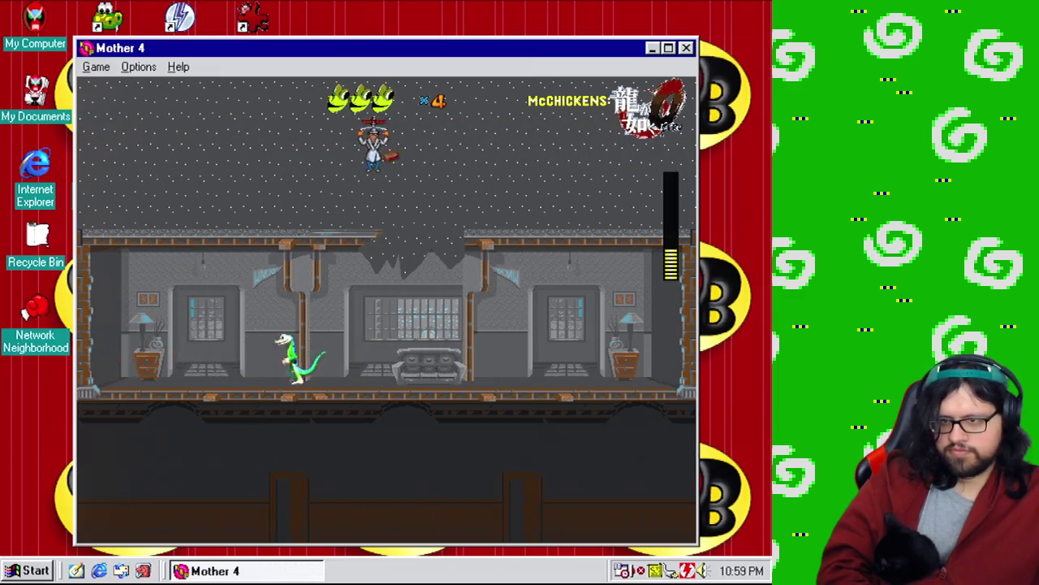
{"action": "key", "text": "Right"}
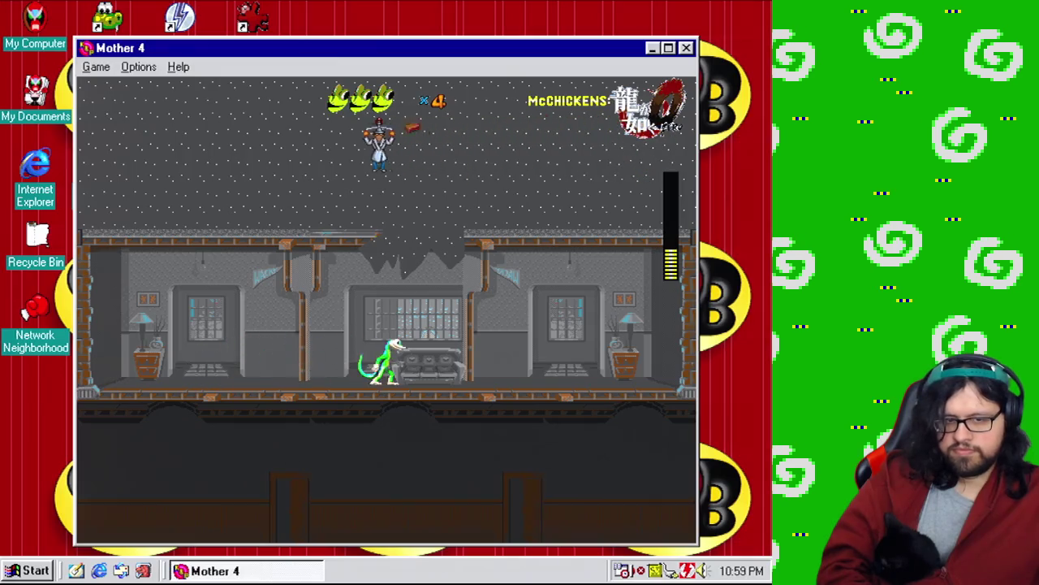
{"action": "key", "text": "Left"}
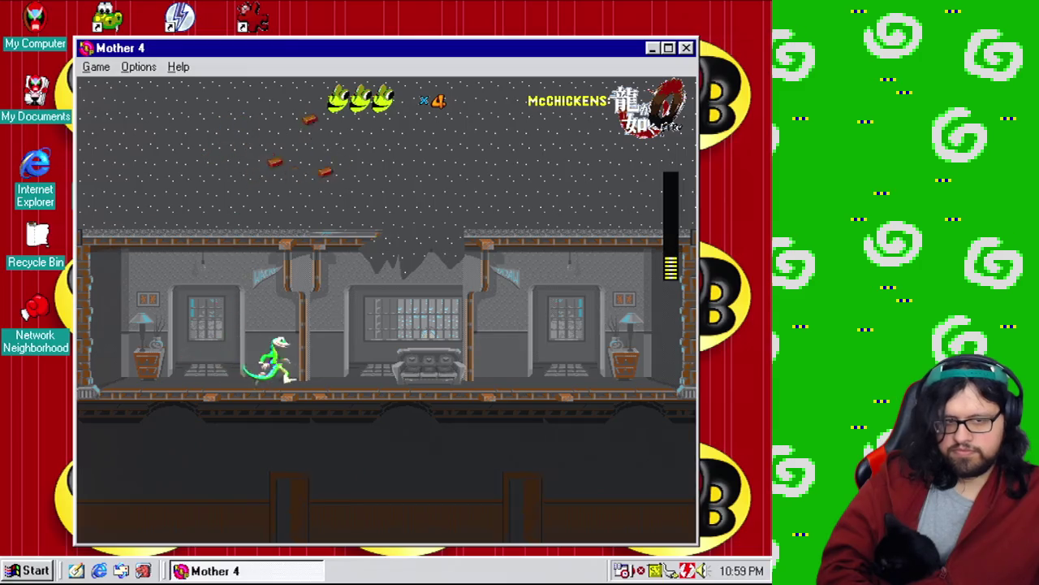
Keep dodging falling bricks until the gecko dies, then close the test window.
{"action": "key", "text": "Right"}
{"action": "key", "text": "Left"}
{"action": "key", "text": "Right"}
{"action": "key", "text": "Right"}
{"action": "key", "text": "Left"}
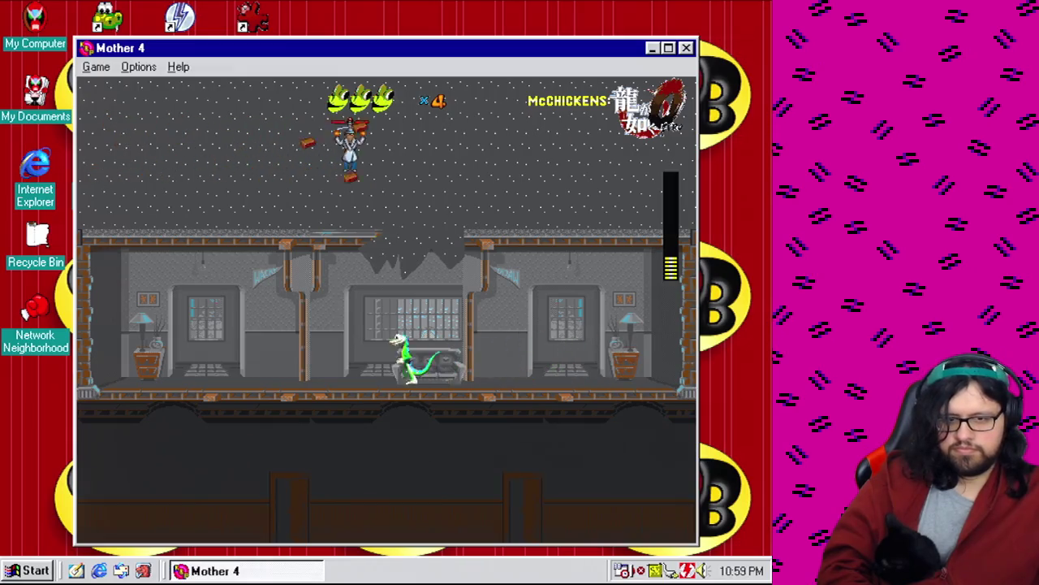
{"action": "key", "text": "Right"}
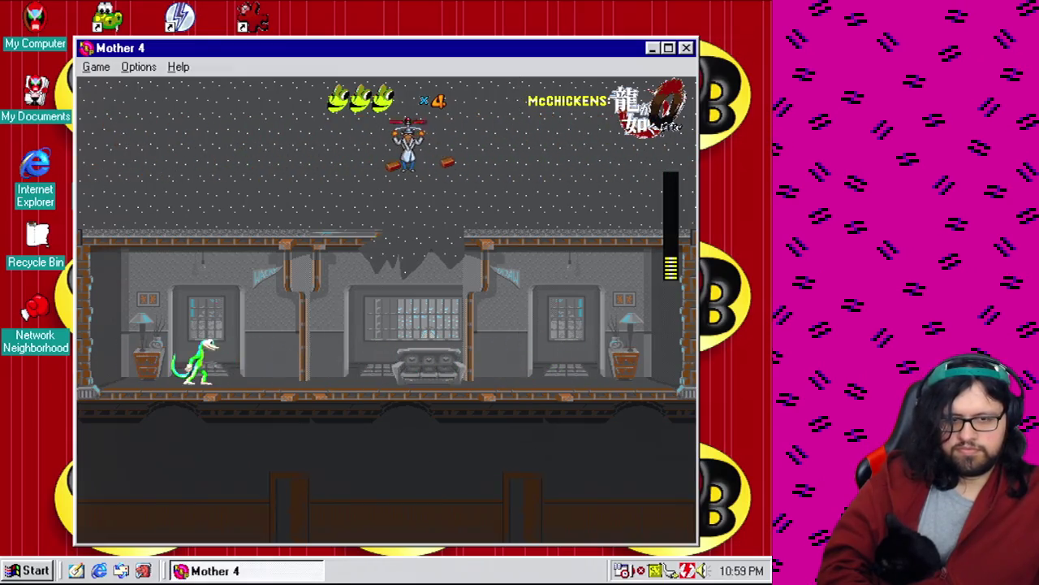
{"action": "key", "text": "Left"}
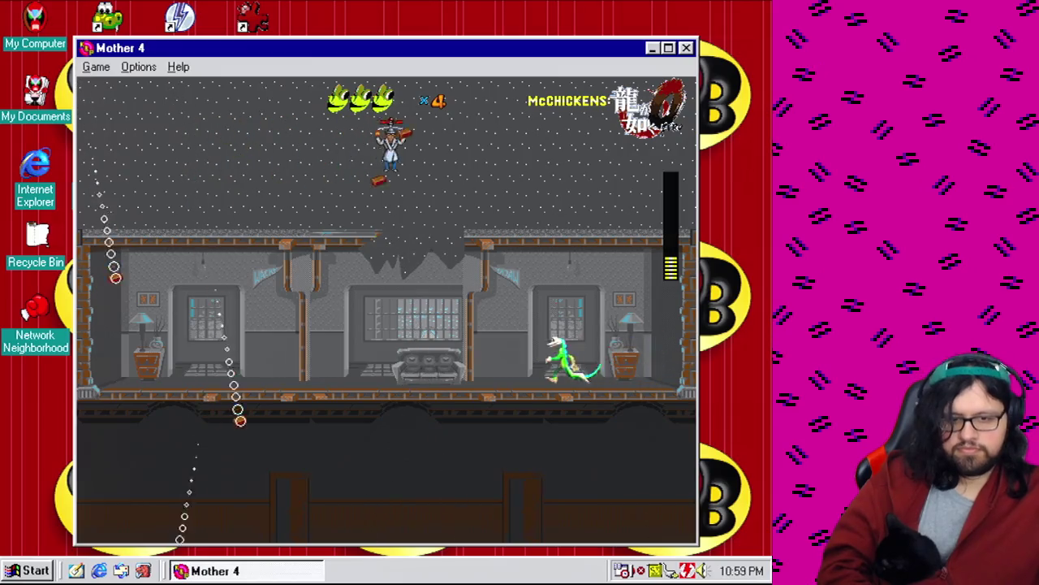
{"action": "key", "text": "Right"}
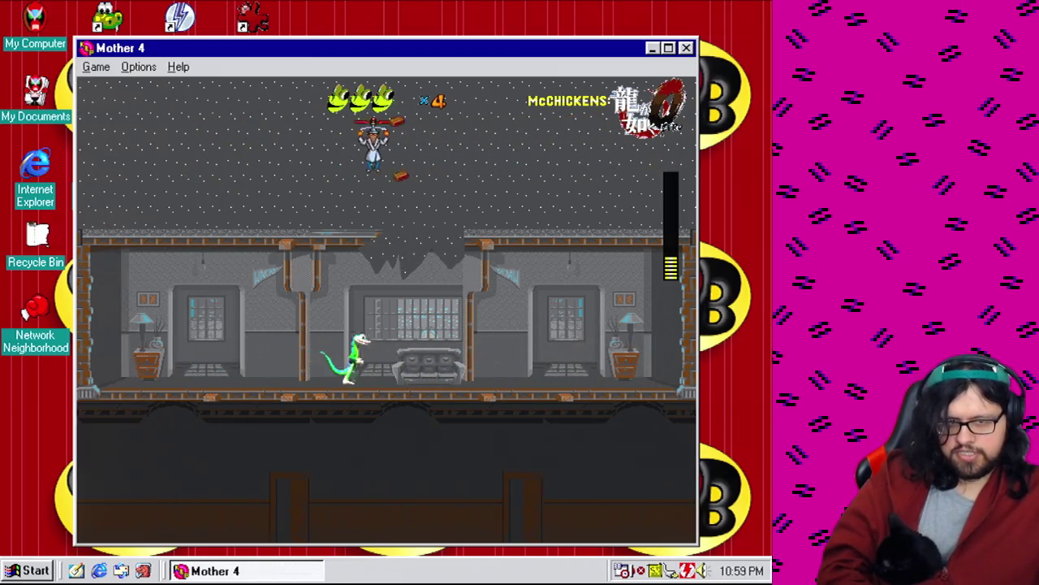
{"action": "key", "text": "Left"}
{"action": "key", "text": "Right"}
{"action": "key", "text": "Left"}
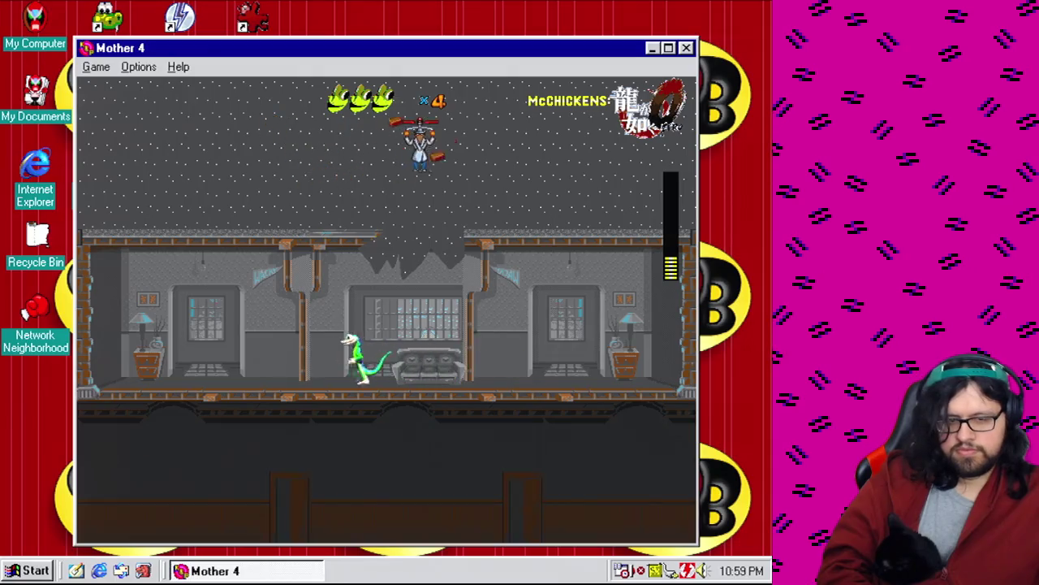
{"action": "key", "text": "Right"}
{"action": "key", "text": "Left"}
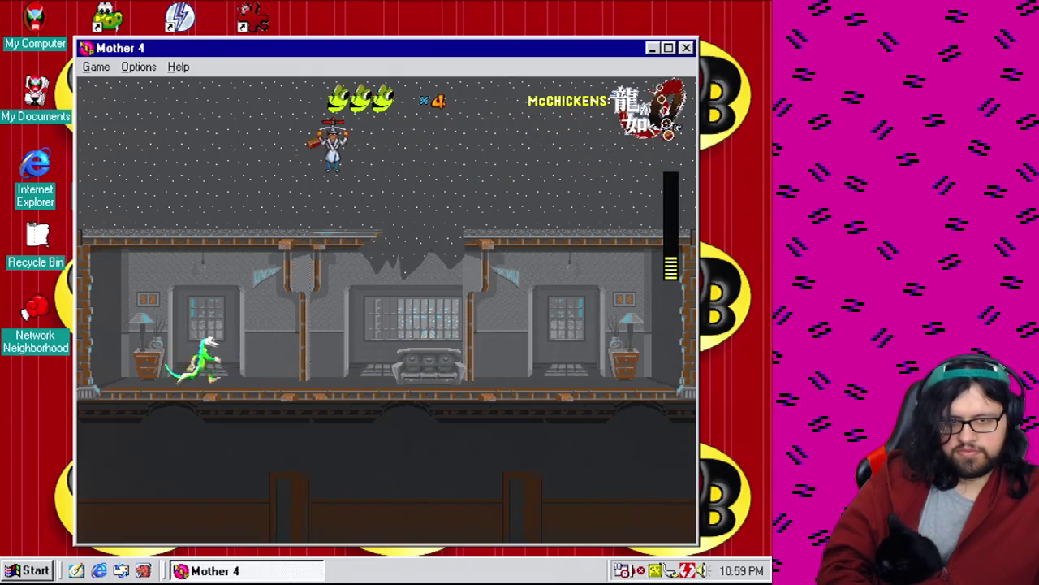
{"action": "key", "text": "Left"}
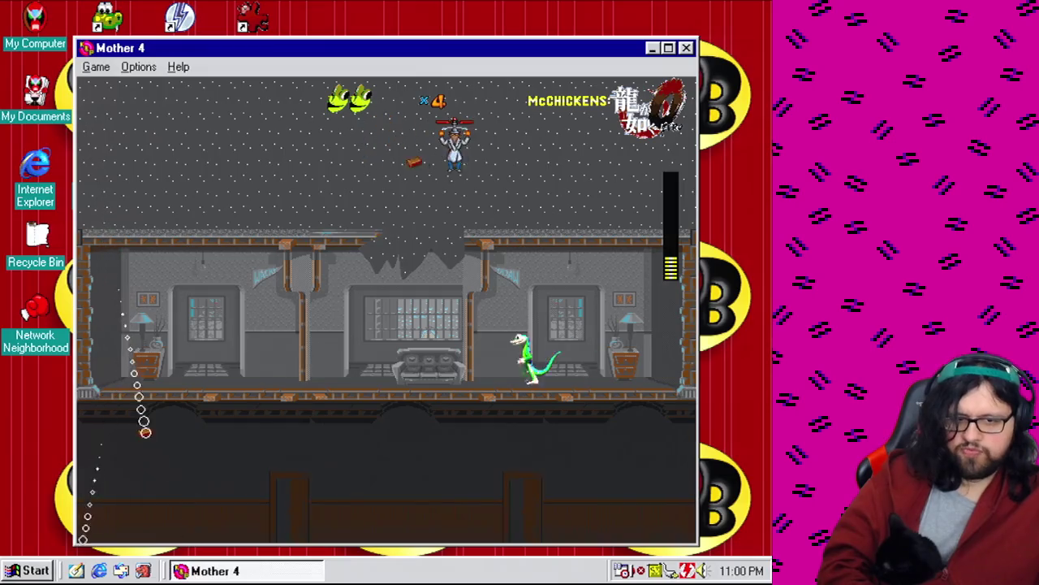
{"action": "key", "text": "Right"}
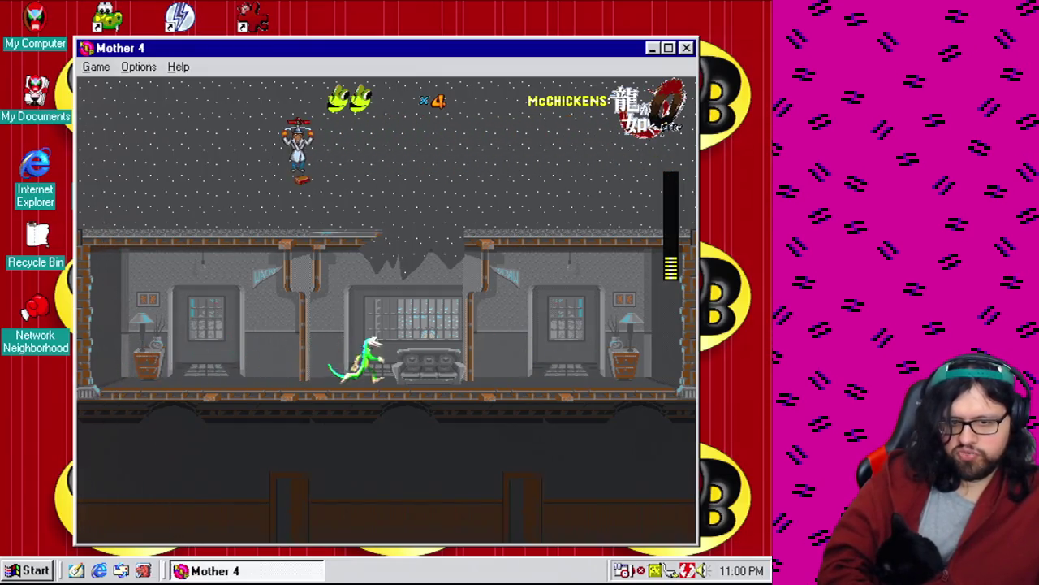
{"action": "key", "text": "Left"}
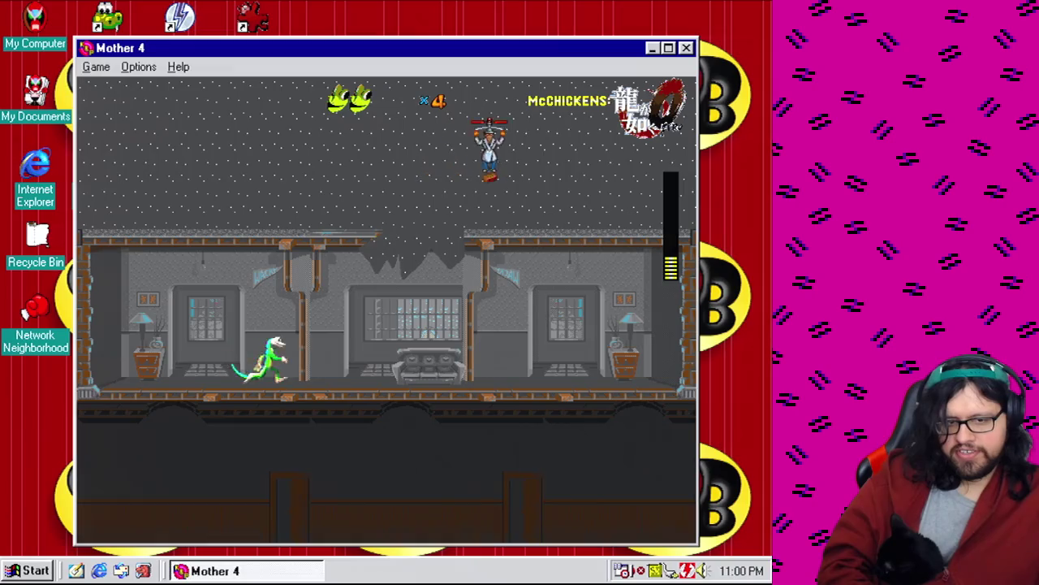
{"action": "key", "text": "Right"}
{"action": "key", "text": "Right"}
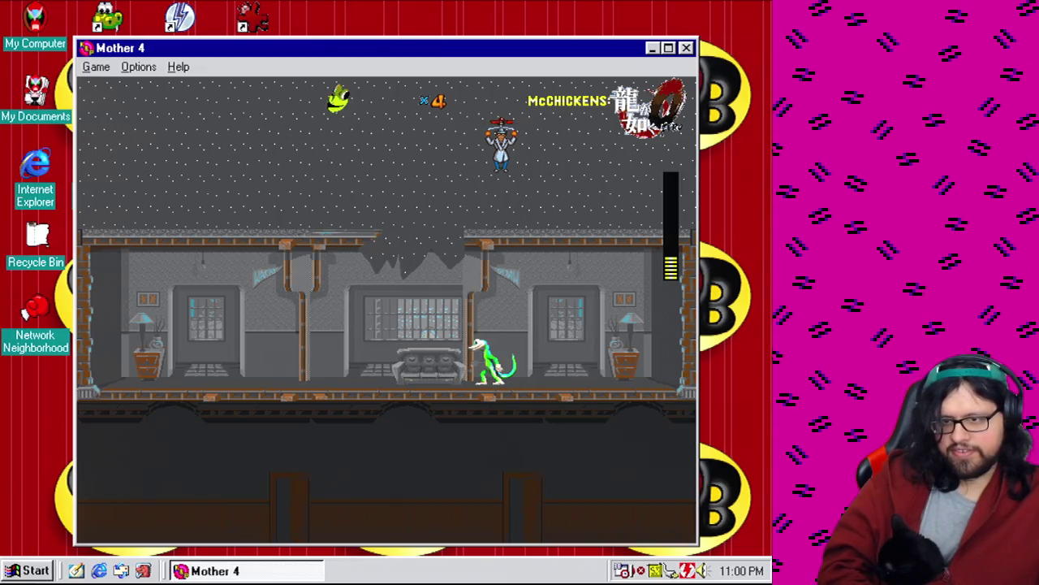
{"action": "key", "text": "Left"}
{"action": "key", "text": "Right"}
{"action": "key", "text": "Left"}
{"action": "key", "text": "Right"}
{"action": "key", "text": "Left"}
{"action": "key", "text": "Right"}
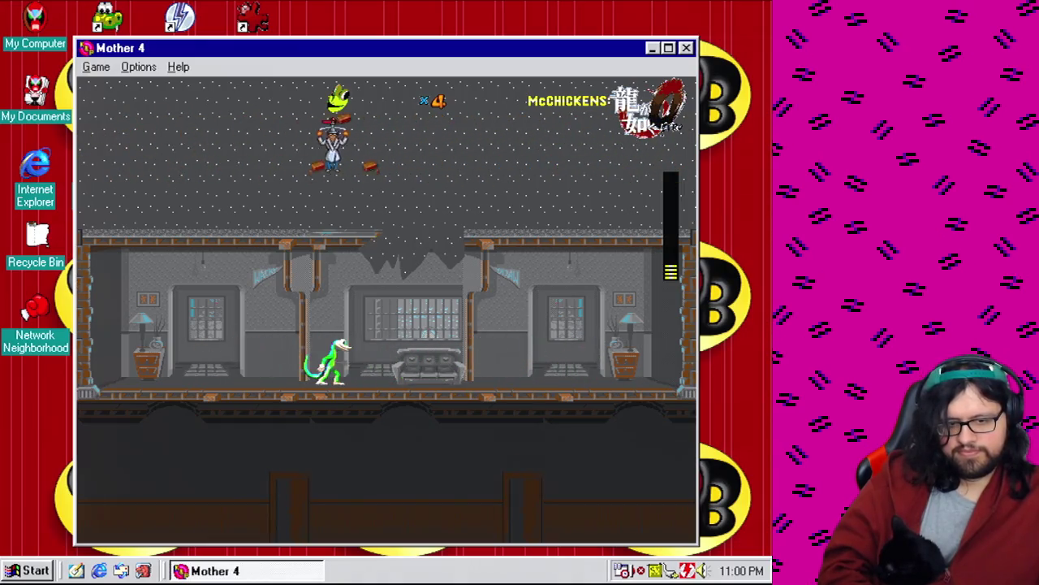
{"action": "key", "text": "Left"}
{"action": "key", "text": "Left"}
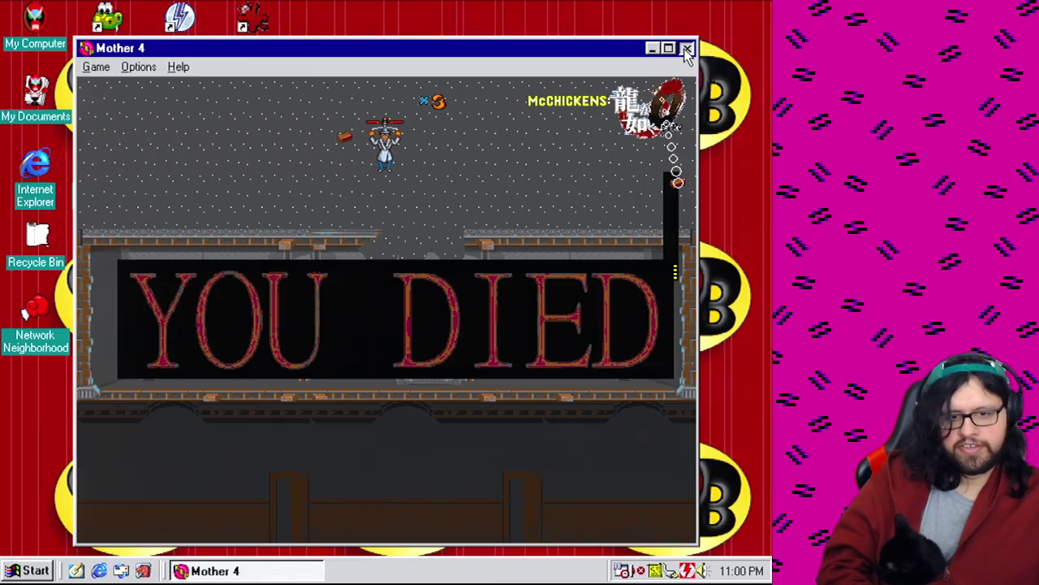
{"action": "left_click", "coordinate": [687, 49]}
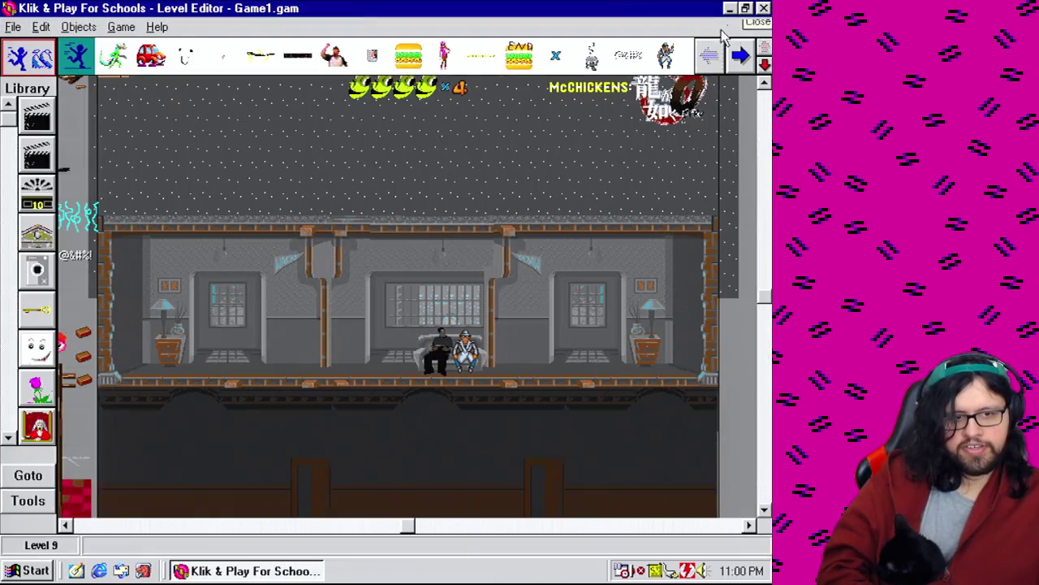
{"action": "right_click", "coordinate": [674, 93]}
{"action": "left_click", "coordinate": [658, 93]}
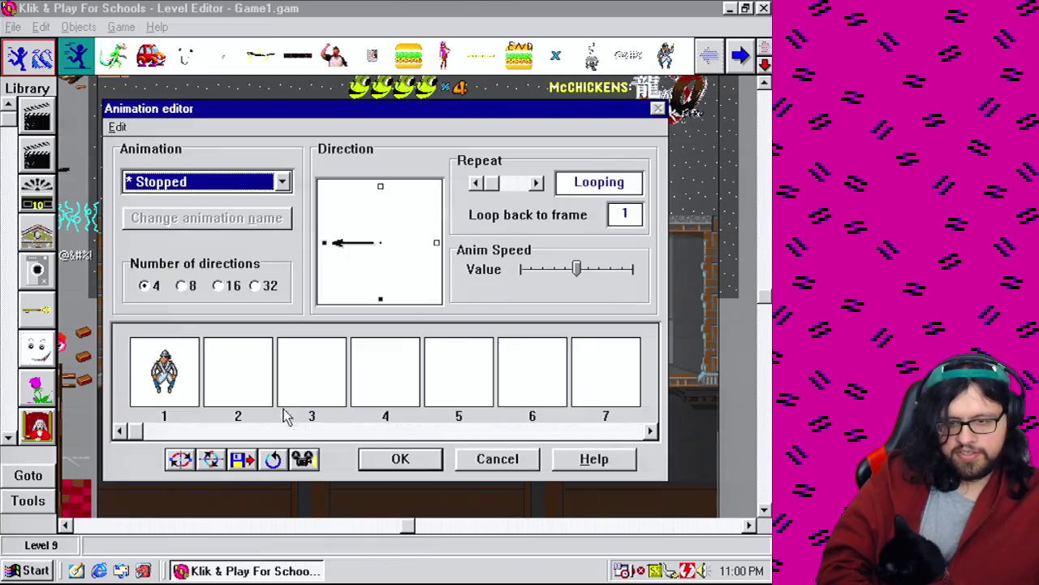
{"action": "left_click", "coordinate": [283, 184]}
{"action": "left_click", "coordinate": [300, 208]}
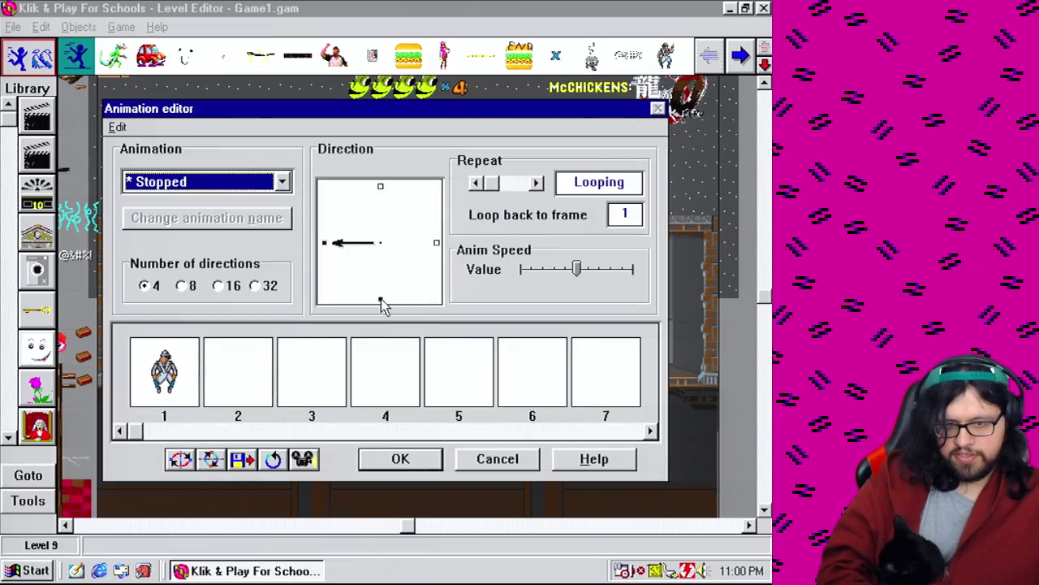
{"action": "left_click", "coordinate": [255, 185]}
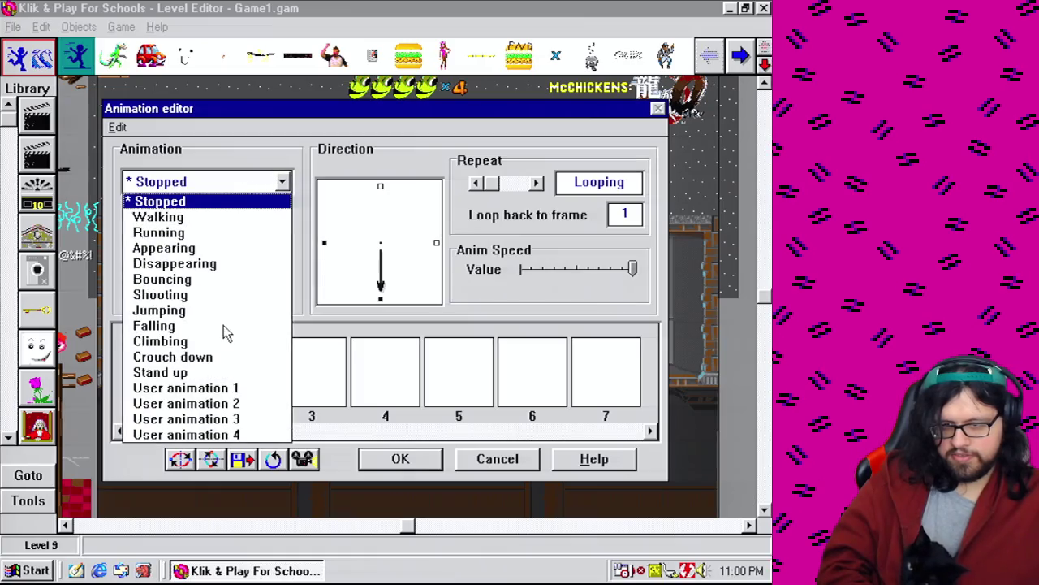
{"action": "left_click", "coordinate": [252, 185]}
{"action": "left_click", "coordinate": [252, 184]}
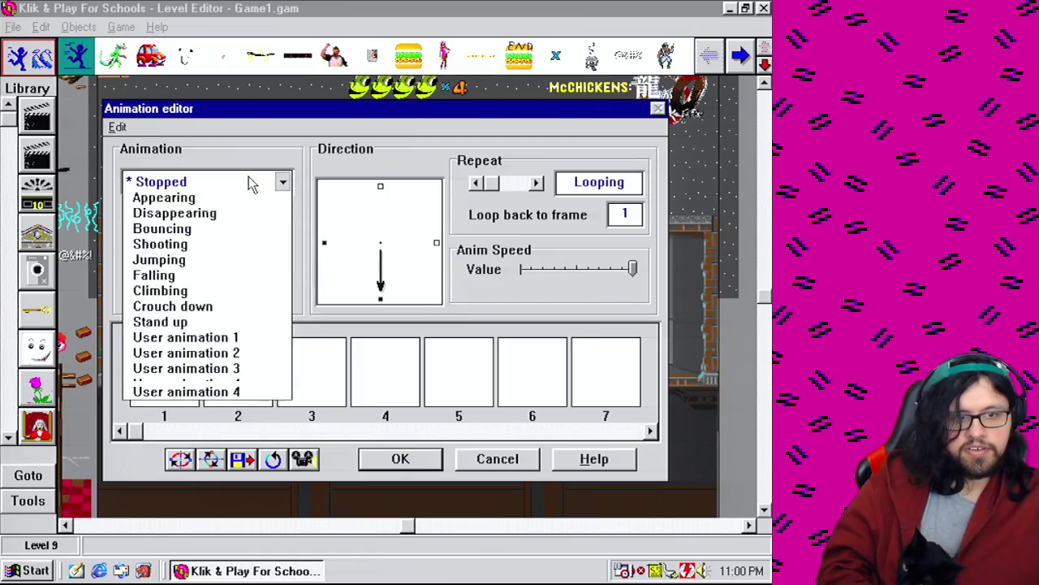
{"action": "left_click", "coordinate": [212, 199]}
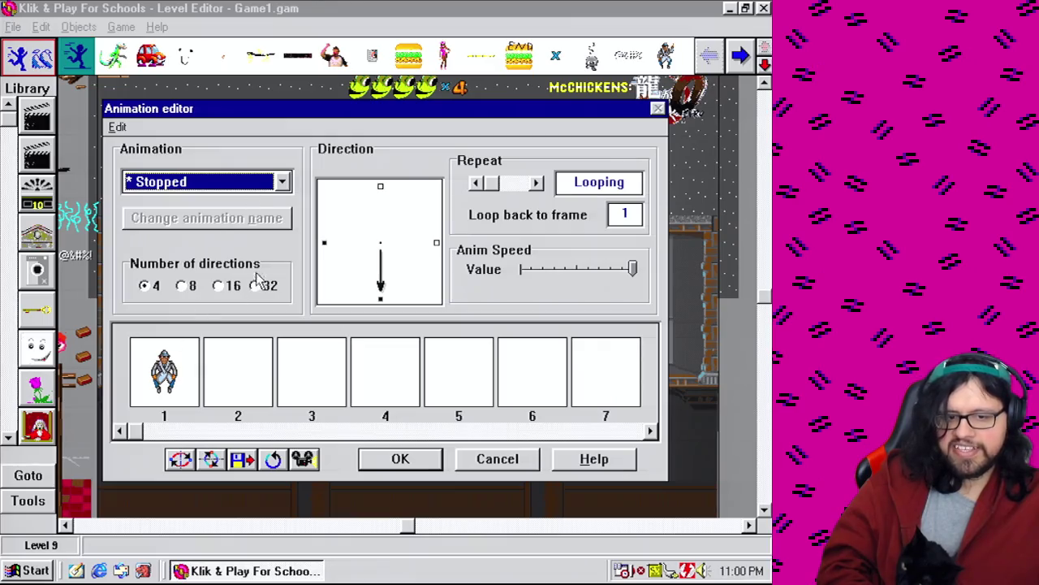
{"action": "left_click", "coordinate": [327, 241]}
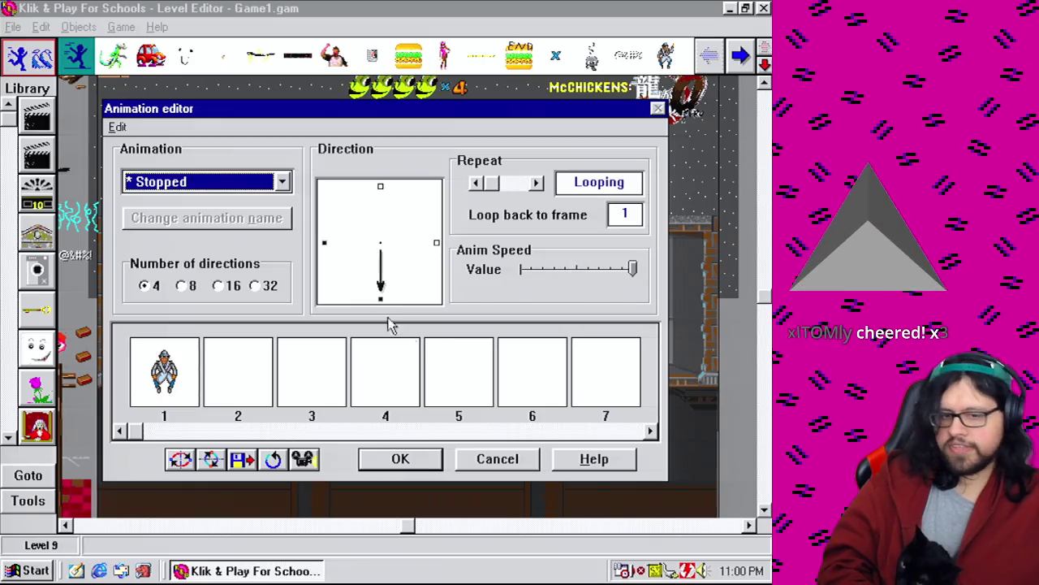
{"action": "left_click", "coordinate": [498, 459]}
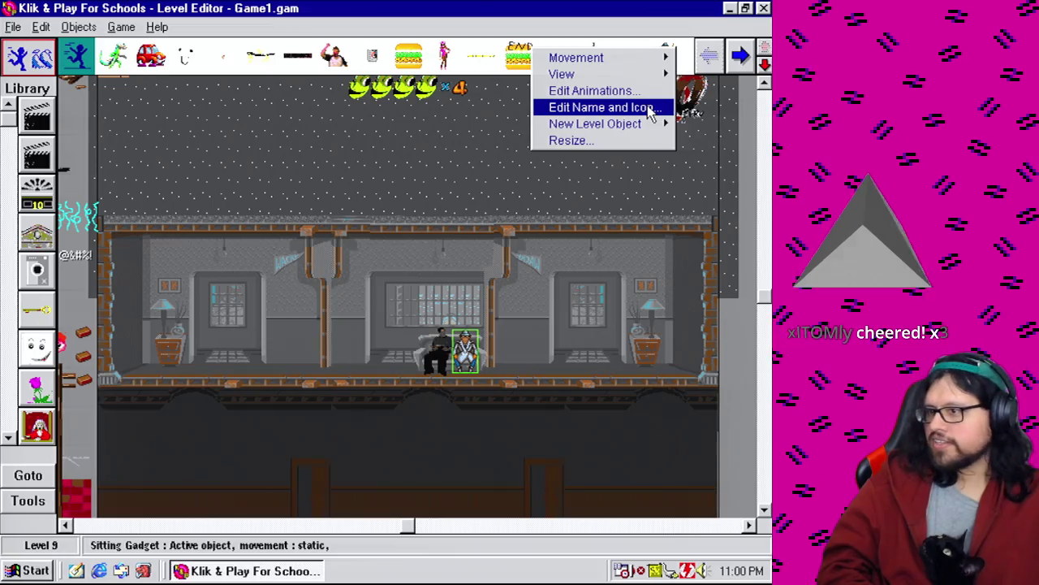
View the Sitting Gadget's icon at x8 magnification, then close the Icon editor and Klik & Play.
{"action": "left_click", "coordinate": [644, 110]}
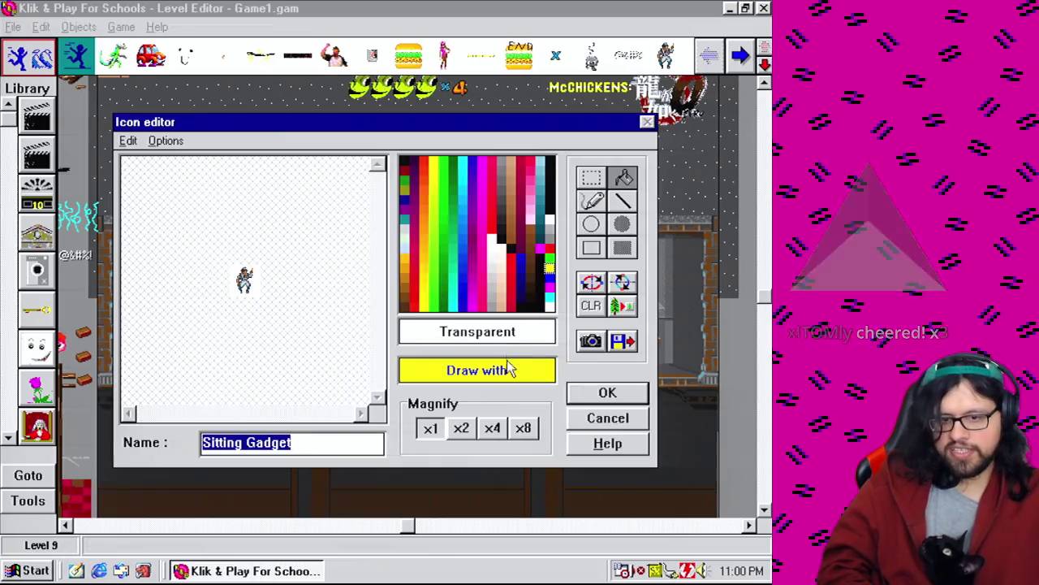
{"action": "left_click", "coordinate": [523, 428]}
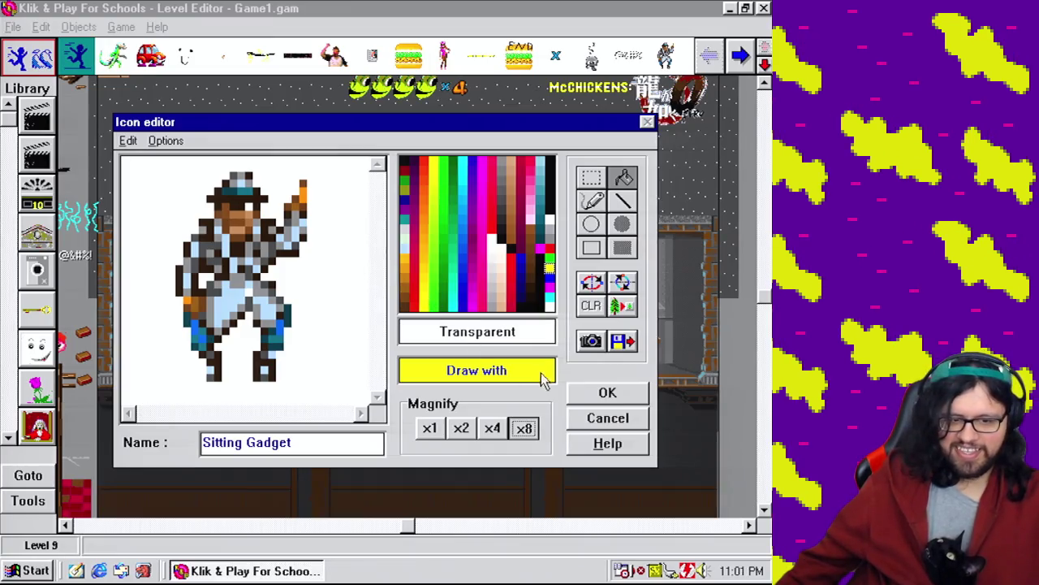
{"action": "left_click", "coordinate": [607, 419]}
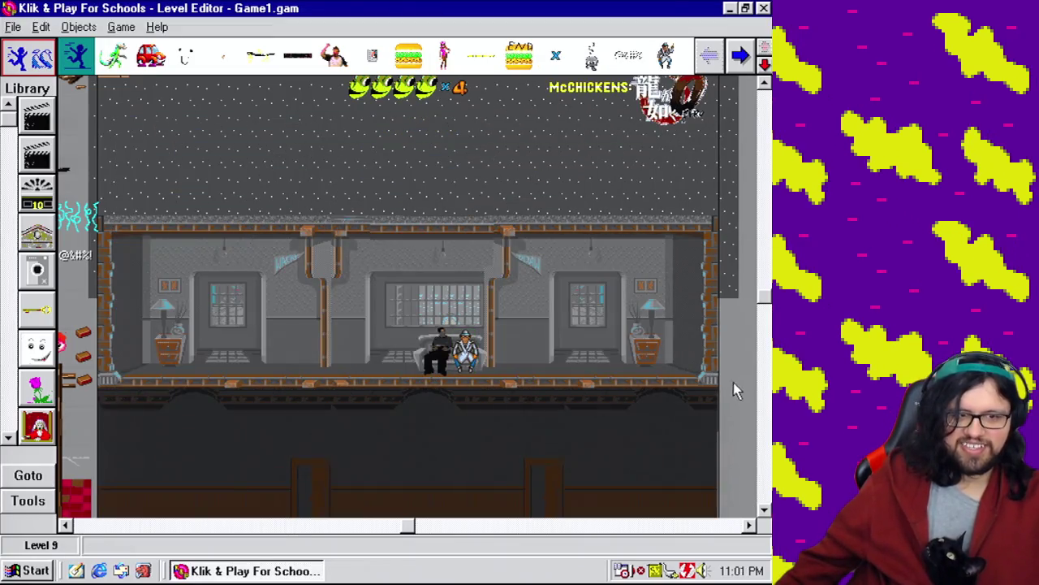
{"action": "left_click", "coordinate": [766, 9]}
{"action": "left_click", "coordinate": [24, 572]}
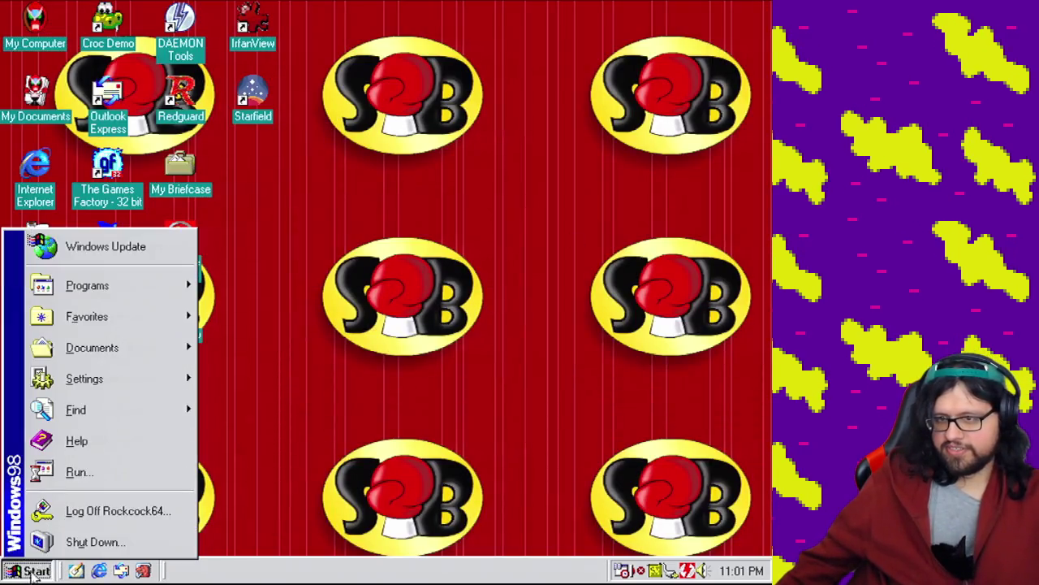
Shut down Windows 98, confirming with OK in the Shut Down Windows dialog.
{"action": "left_click", "coordinate": [130, 543]}
{"action": "left_click", "coordinate": [329, 320]}
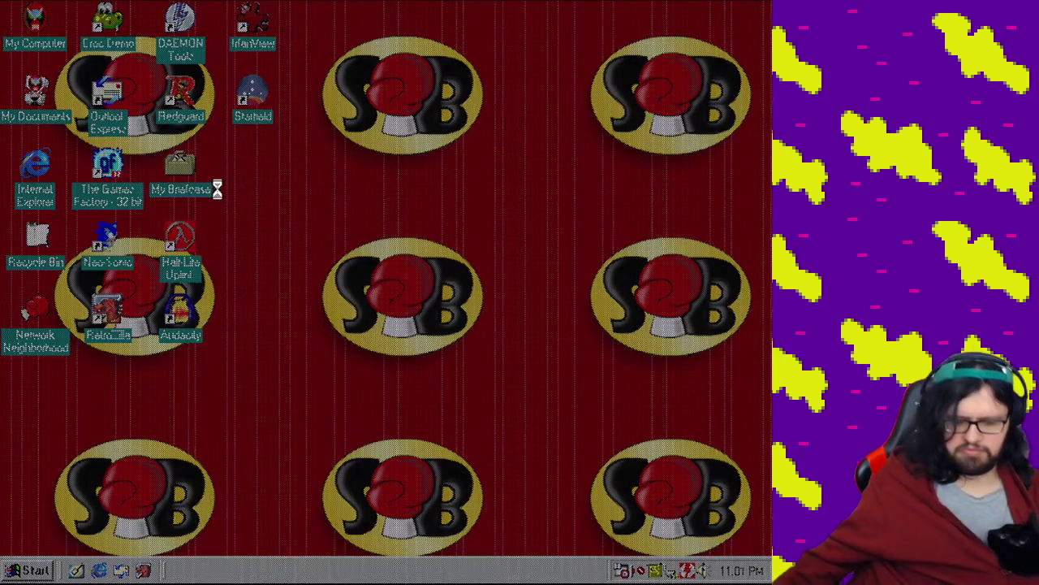